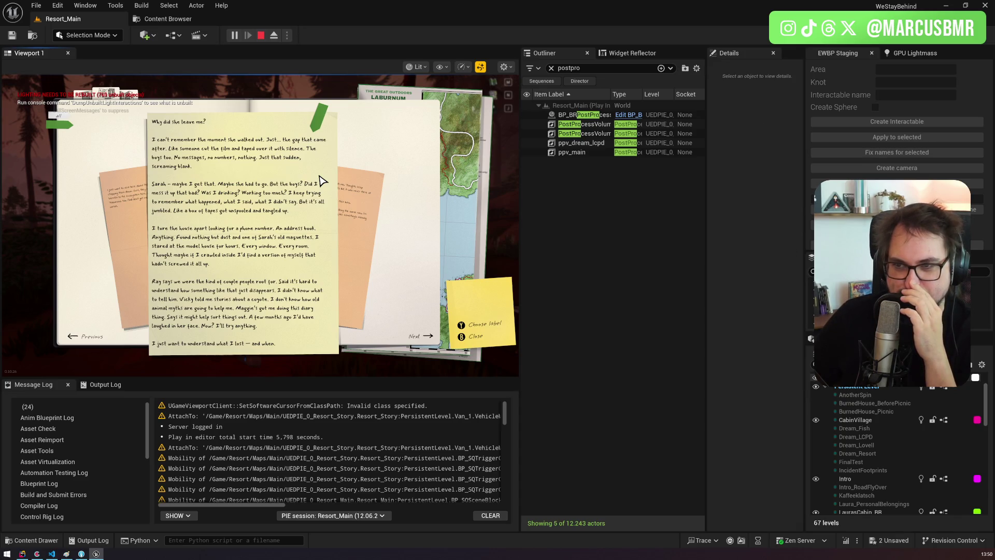
Step: Browse the journal pages, compare the green and blue filters, and tag a page green
click(351, 196)
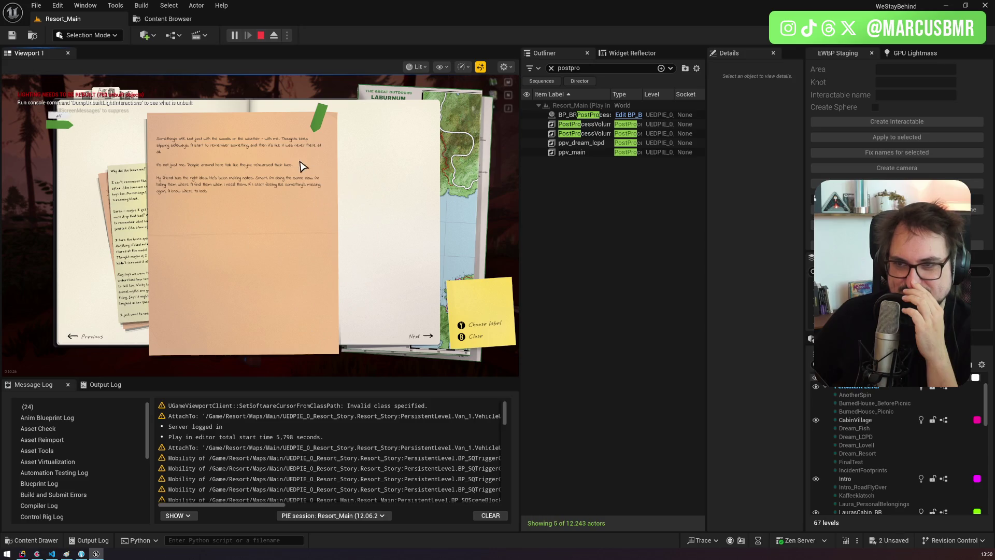
click(345, 215)
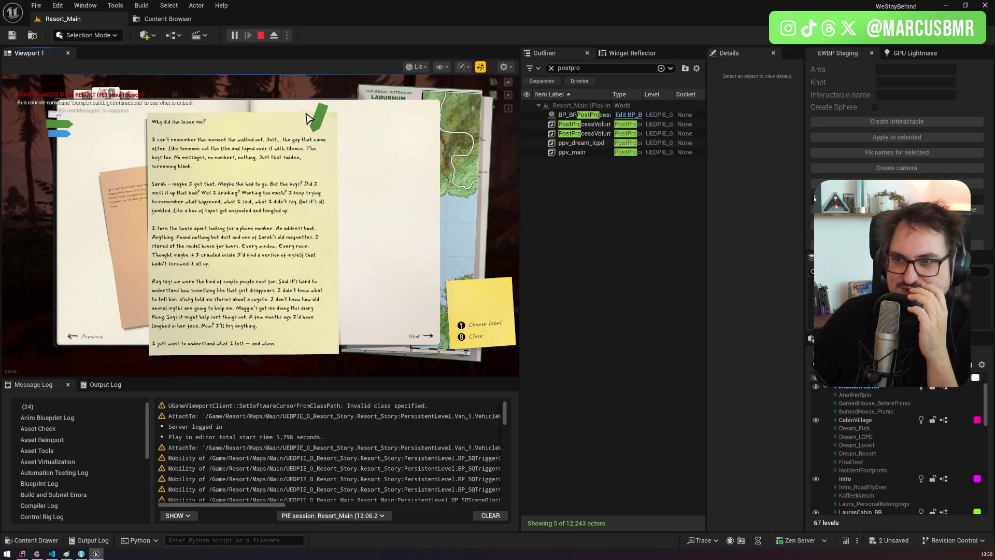
click(68, 133)
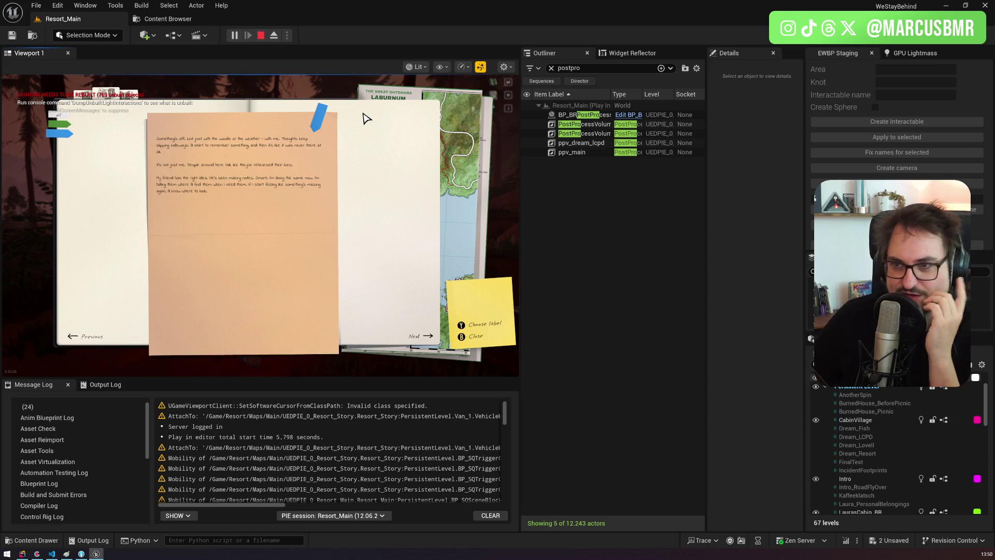
click(319, 119)
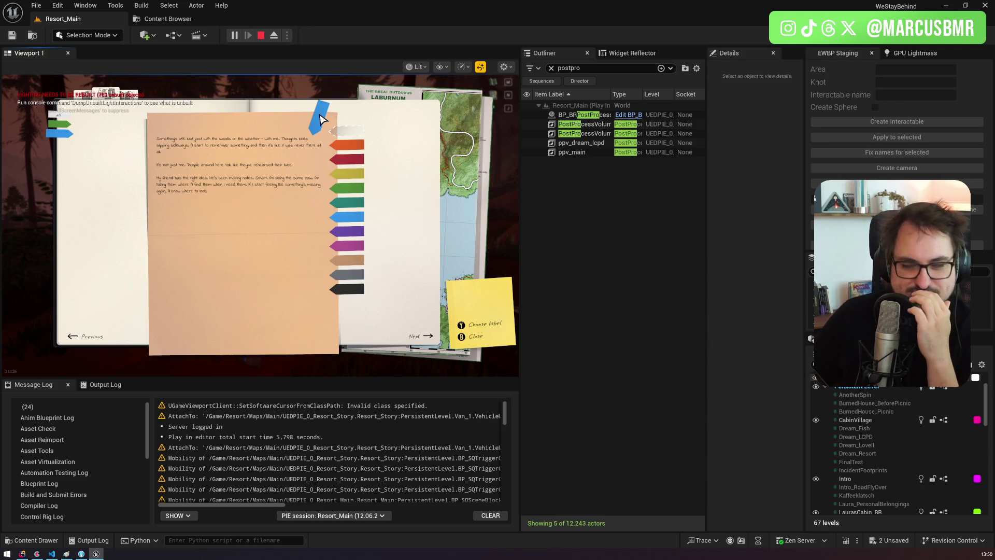
click(63, 125)
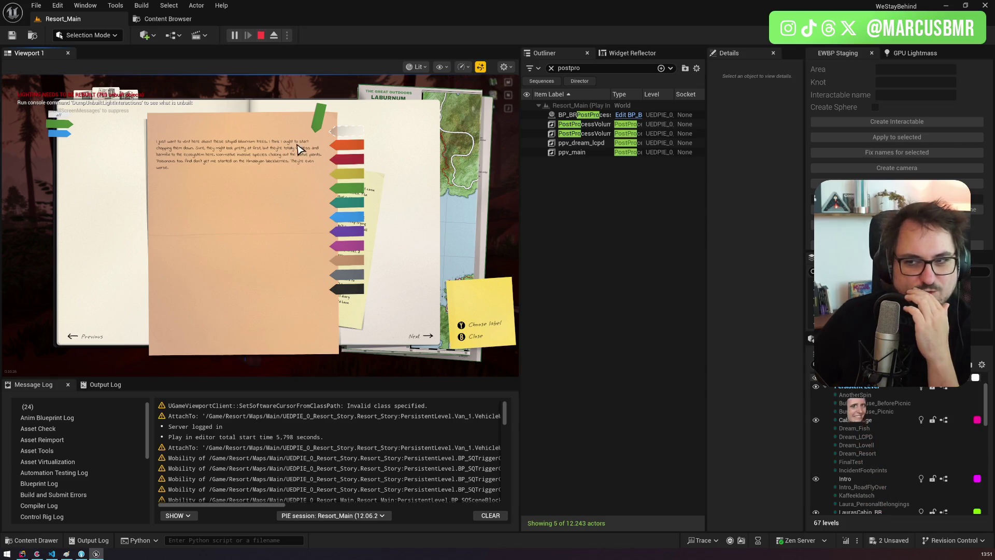
click(61, 134)
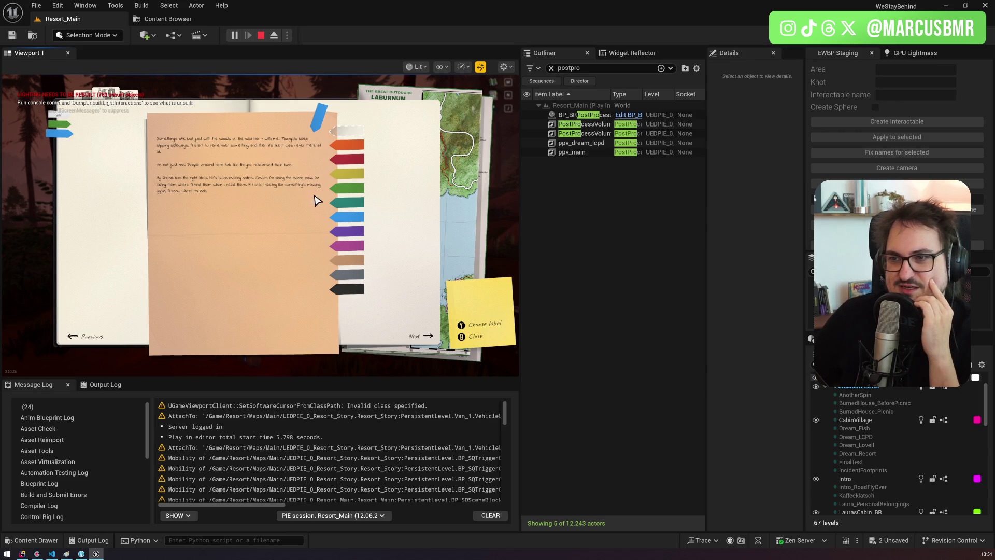
click(345, 188)
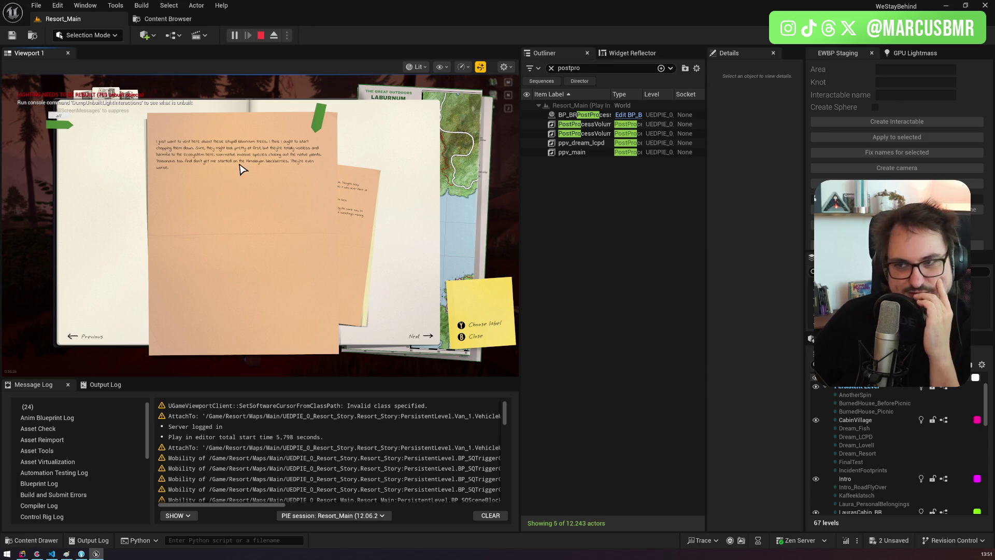
Step: Bring the right-hand peach note forward and tag it with the blue label
click(346, 201)
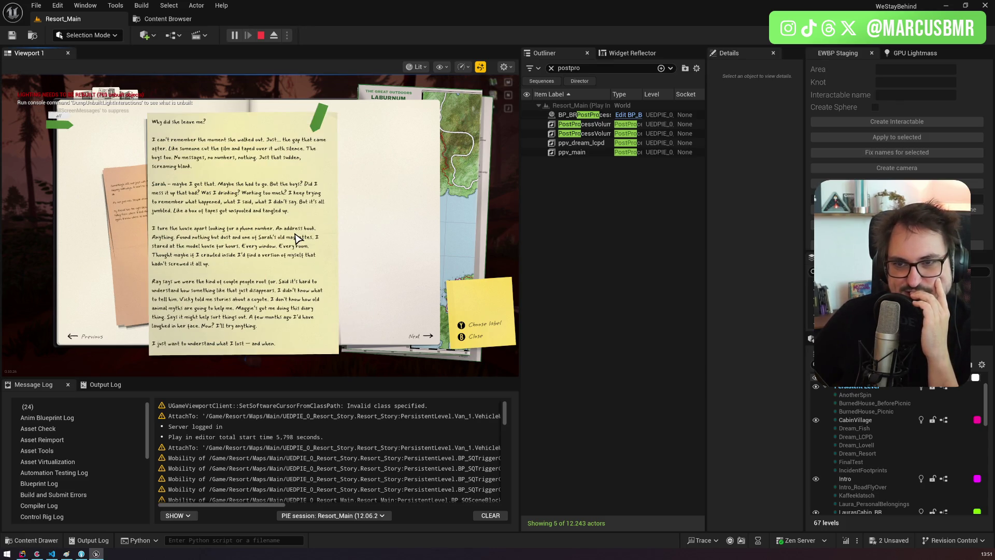
click(136, 209)
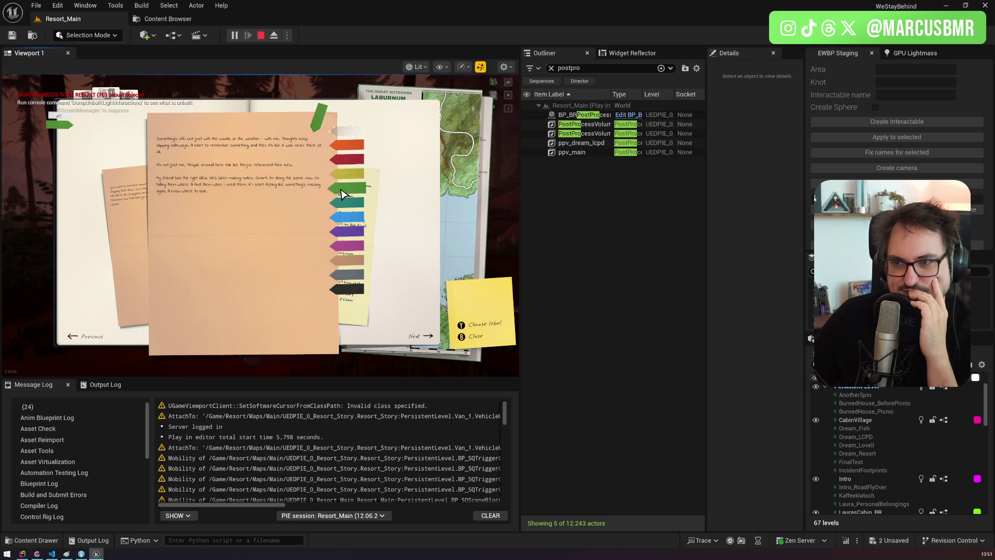
click(346, 216)
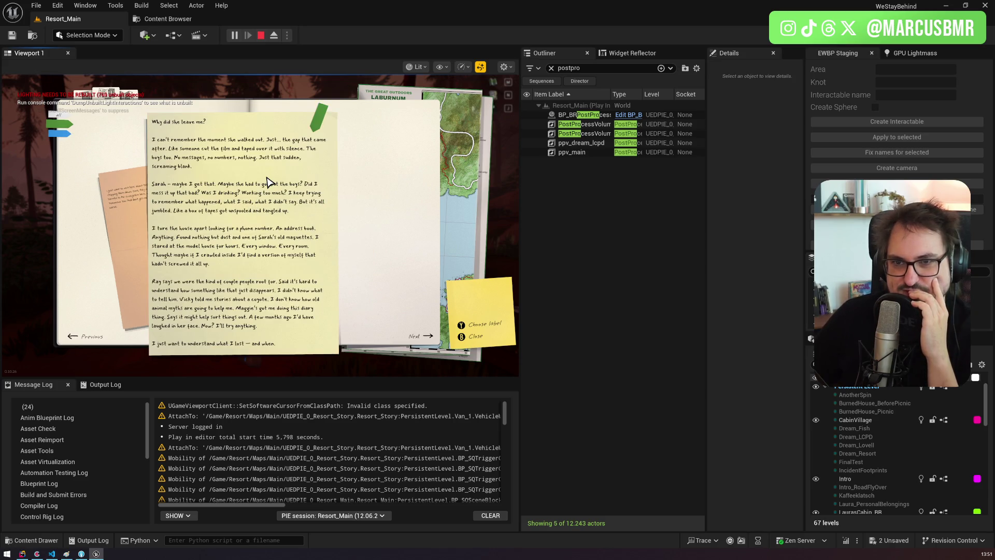
click(61, 133)
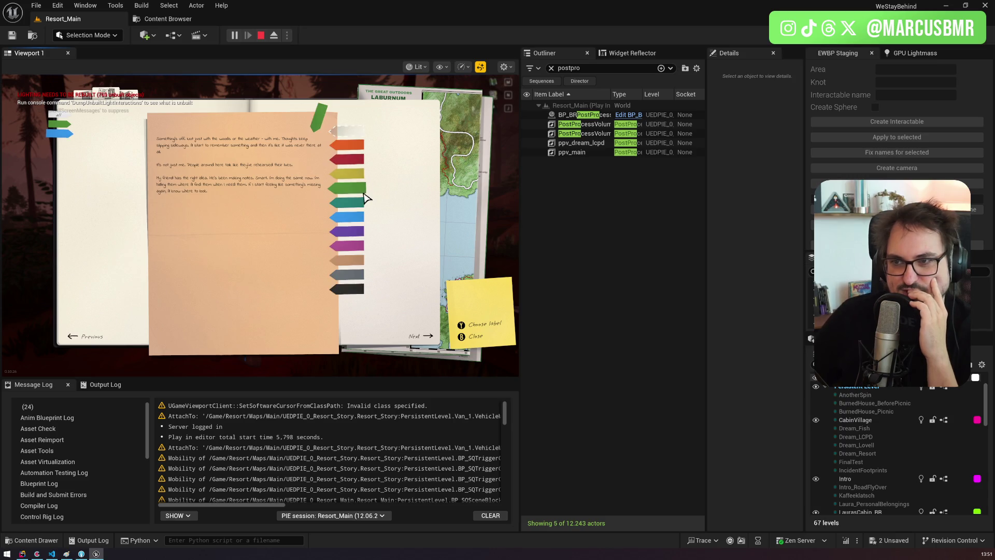
click(362, 192)
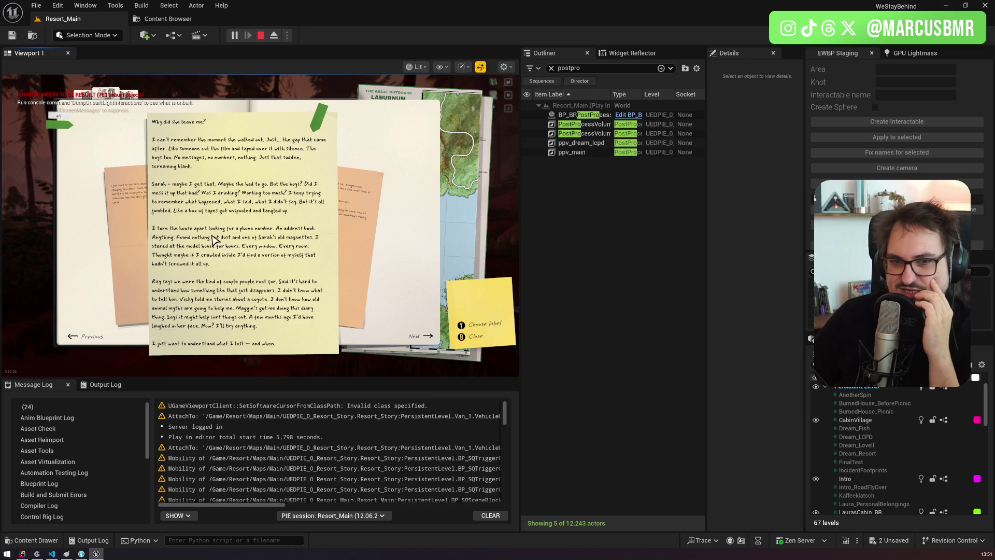
Step: Tag another peach note purple, view the purple-labelled documents, and close the journal
click(346, 201)
click(140, 210)
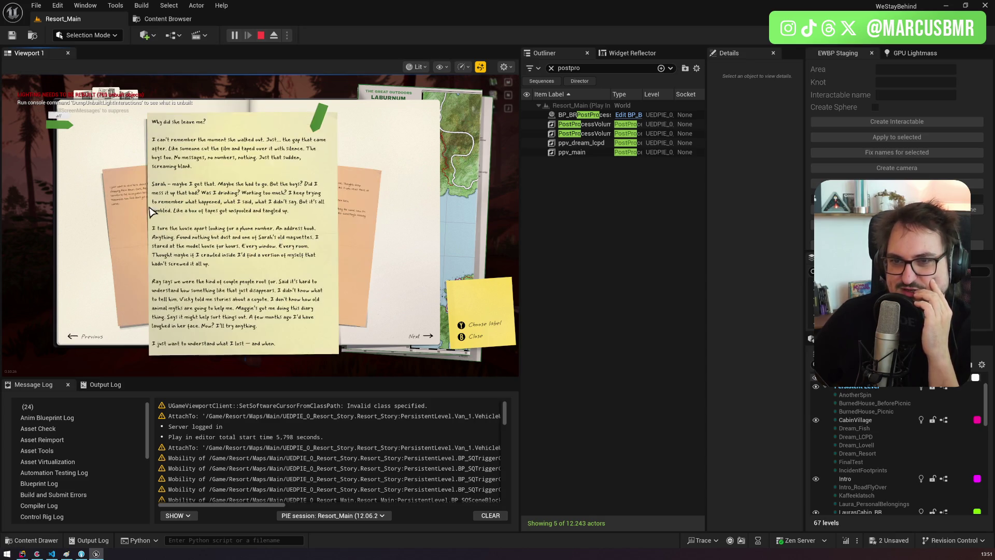
click(143, 216)
click(359, 232)
click(359, 232)
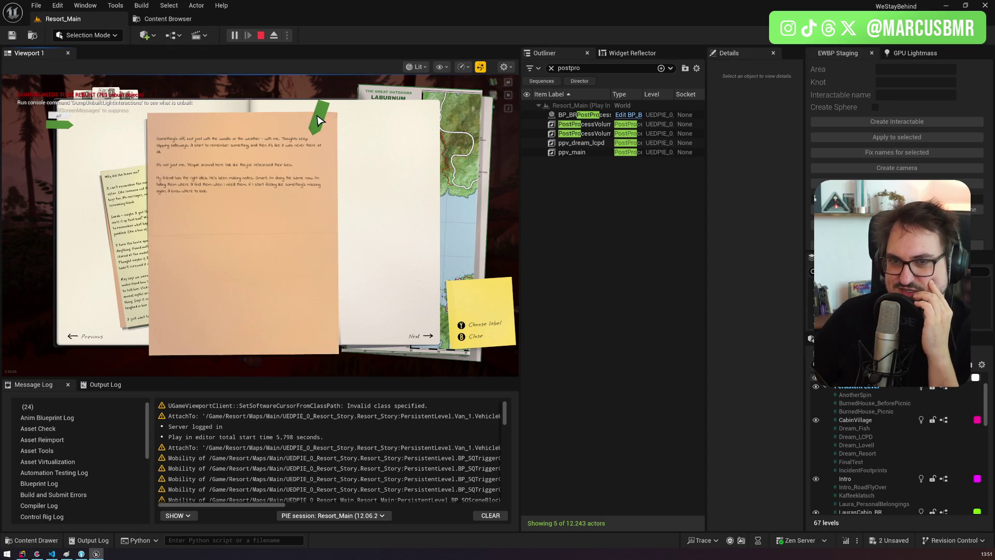
click(315, 120)
click(346, 240)
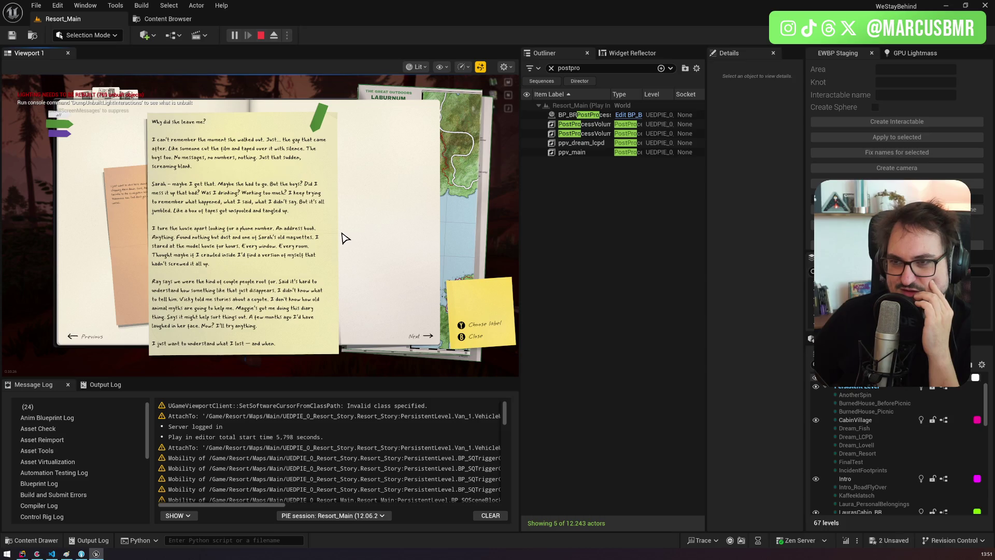
click(60, 134)
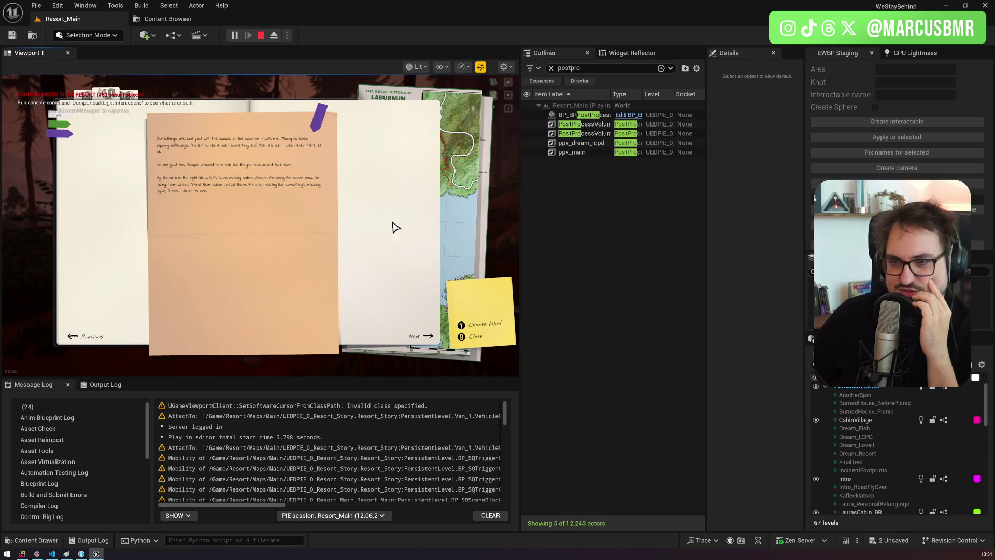
click(472, 337)
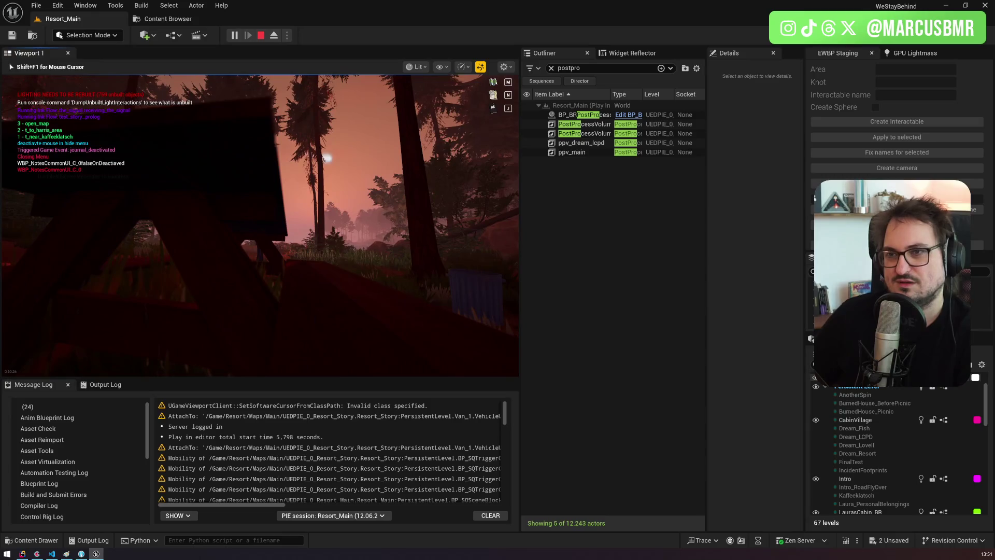
Step: Stop Play In Editor and show the Directions folder in the Content Browser
key(Escape)
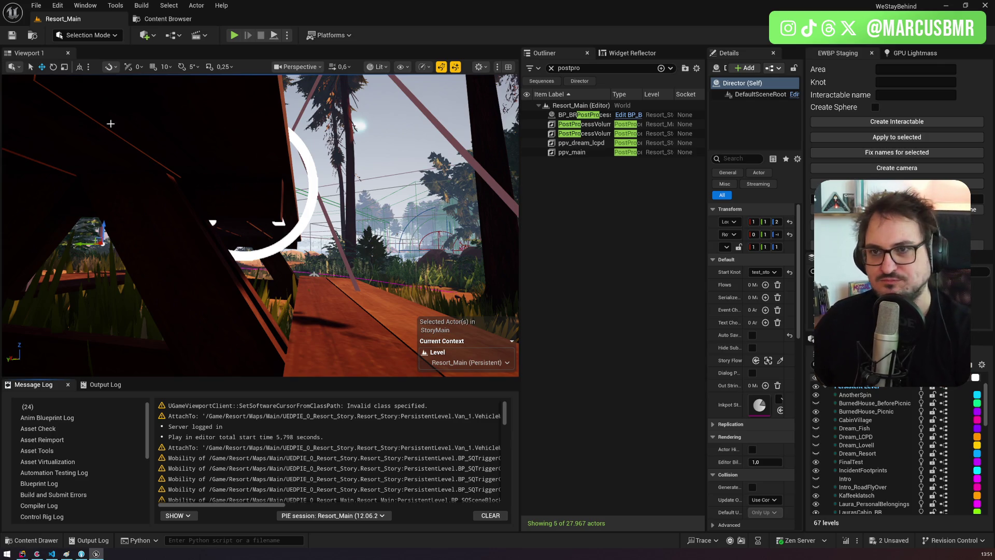
click(174, 23)
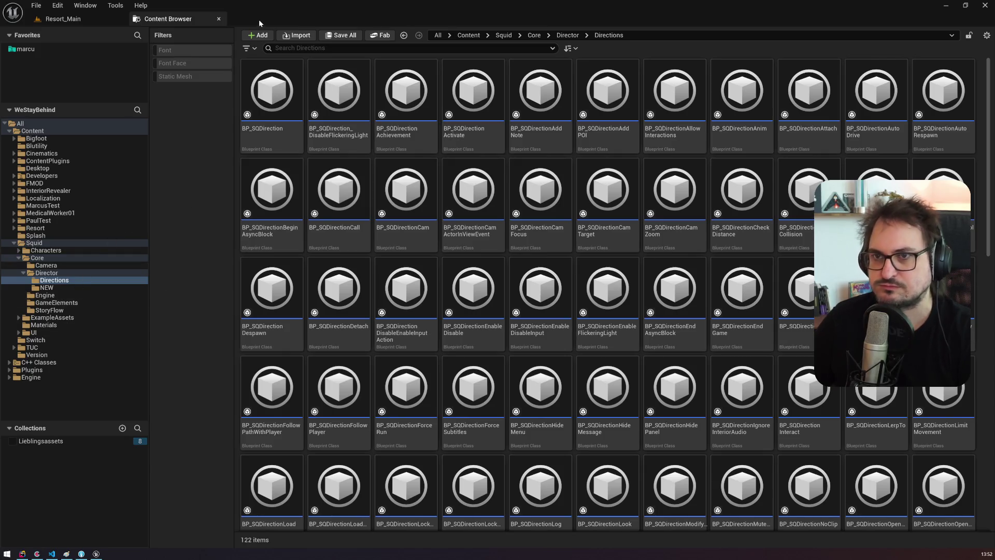
Step: Search the asset finder for 'documentsb' and open WBP_DocumentsBrowser
key(ctrl+p)
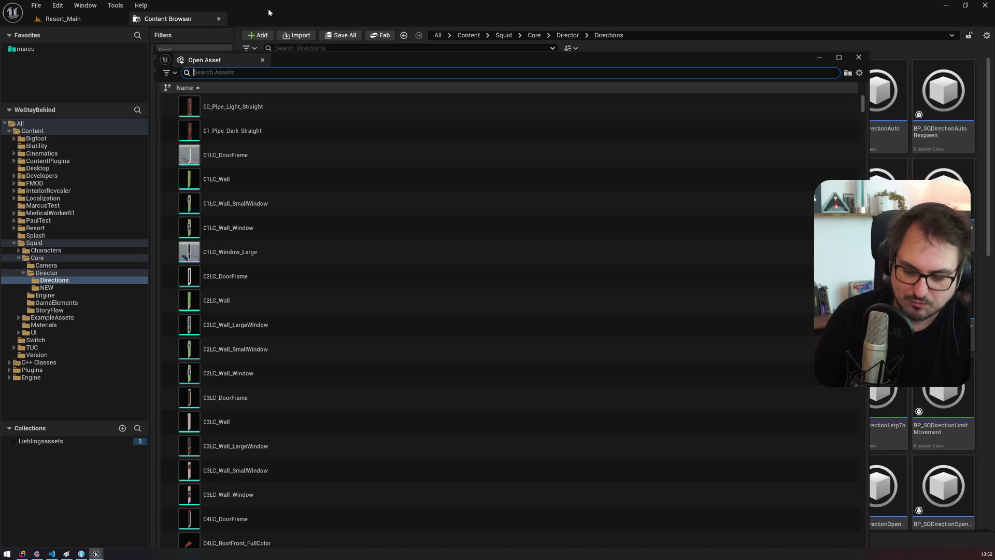
text(documentb)
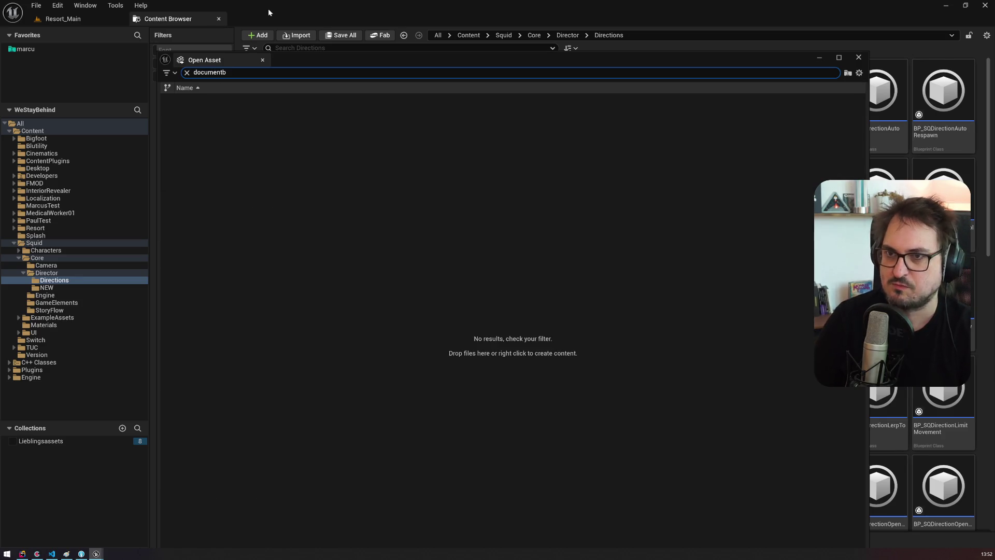
key(BackSpace)
text(sb)
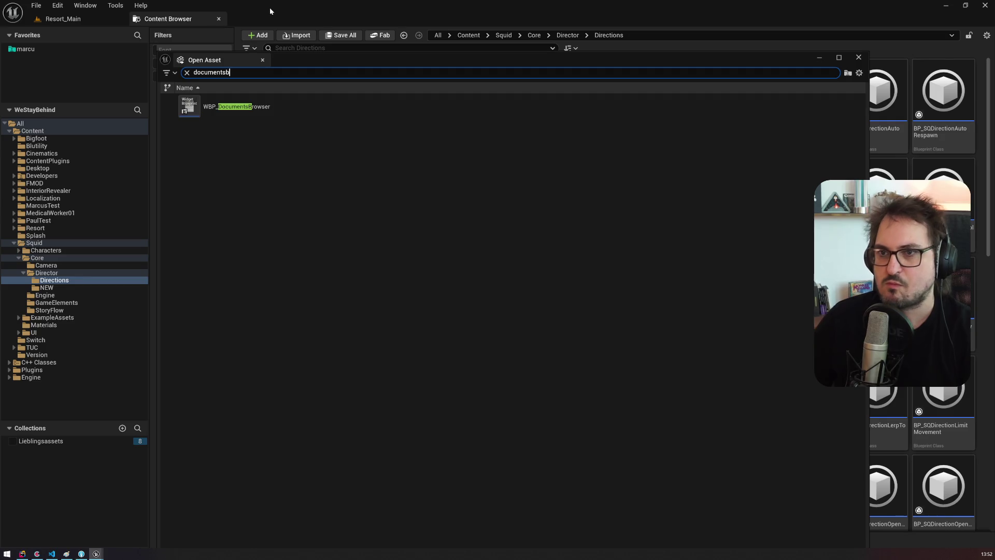
click(226, 113)
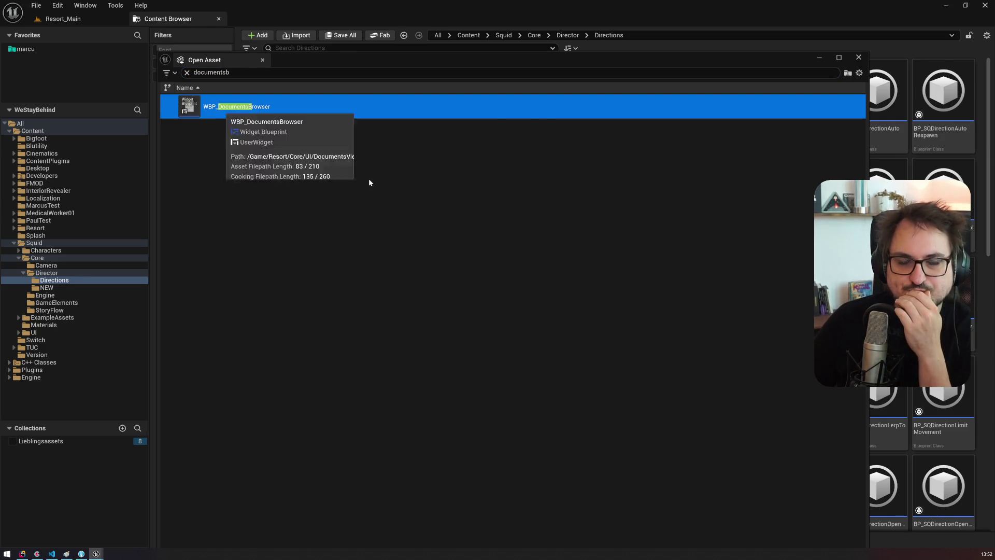
key(Return)
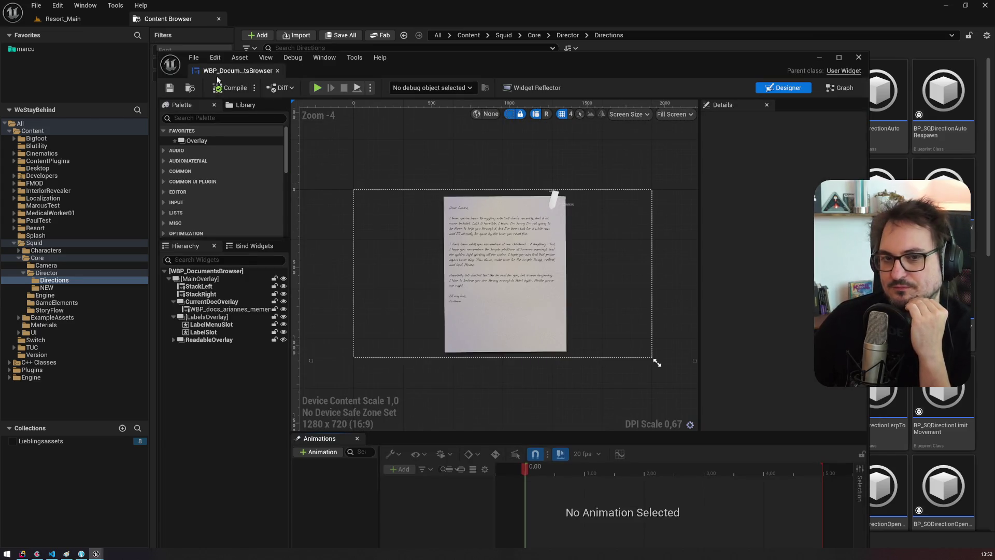
Step: Dock the WBP_DocumentsBrowser editor beside Content Browser, zoom the designer, and switch to Graph
mouse_move(206, 71)
mouse_down()
mouse_move(223, 70)
mouse_move(260, 24)
mouse_up()
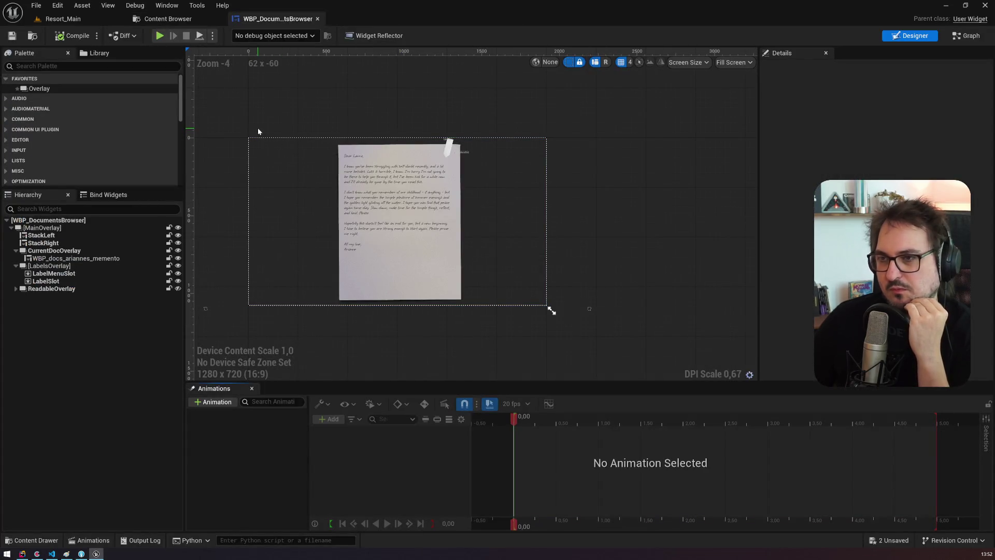
scroll(313, 176, up, 1)
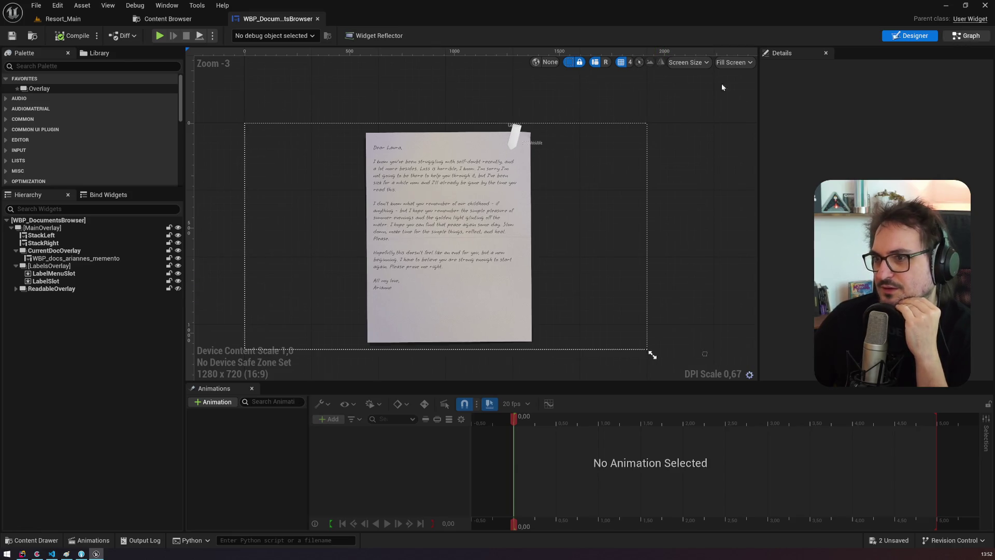
click(966, 36)
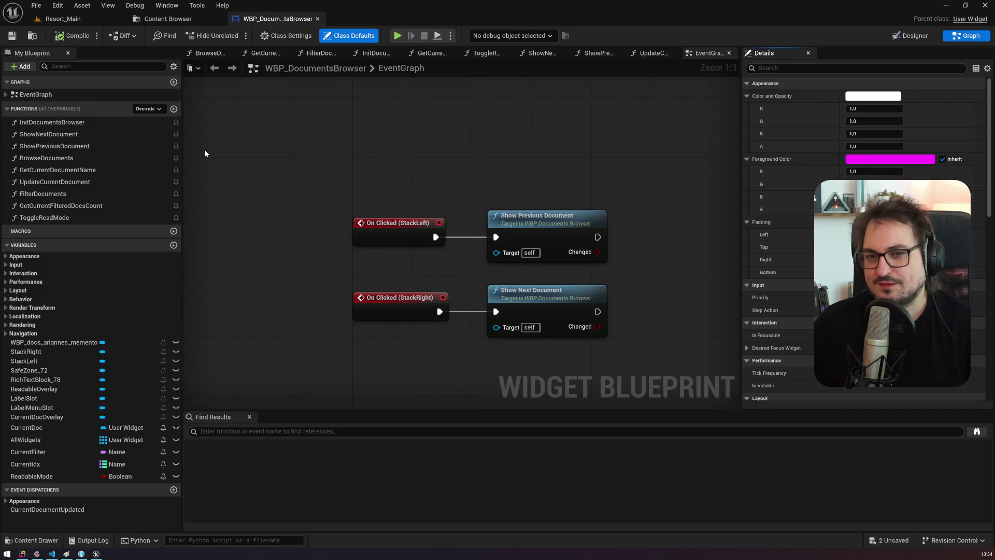
Step: Open UpdateCurrentDocument, pan and zoom through its nodes, then open FilterDocuments
click(550, 228)
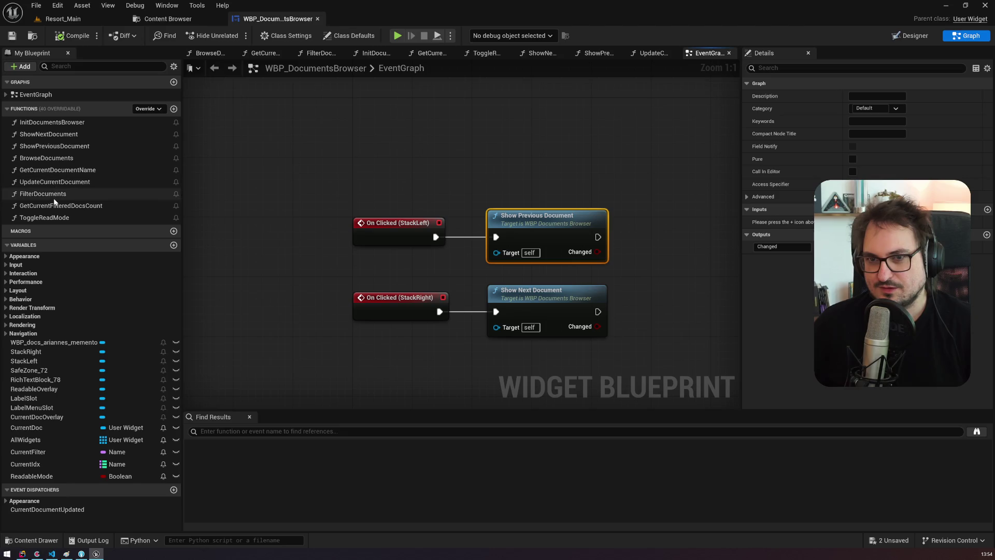
double_click(56, 183)
mouse_move(207, 214)
mouse_down()
mouse_move(430, 219)
mouse_move(514, 235)
mouse_up()
scroll(515, 238, down, 2)
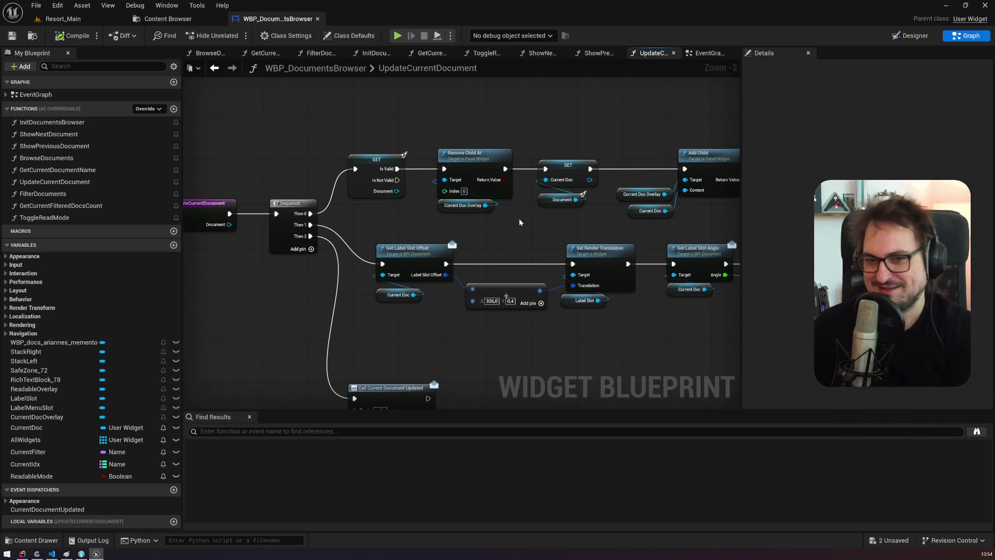
mouse_move(269, 160)
mouse_down()
mouse_move(432, 136)
mouse_move(114, 122)
mouse_move(309, 137)
mouse_up()
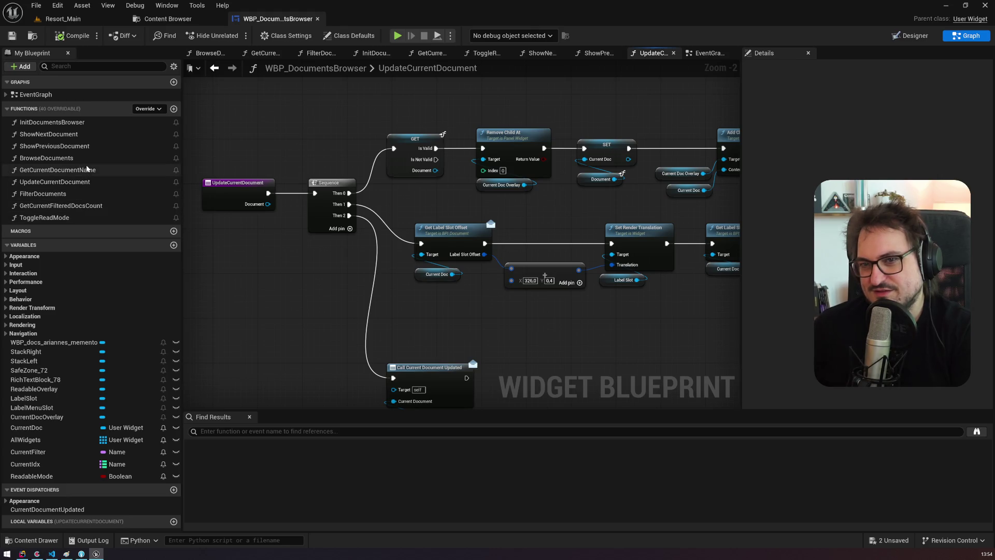
double_click(93, 199)
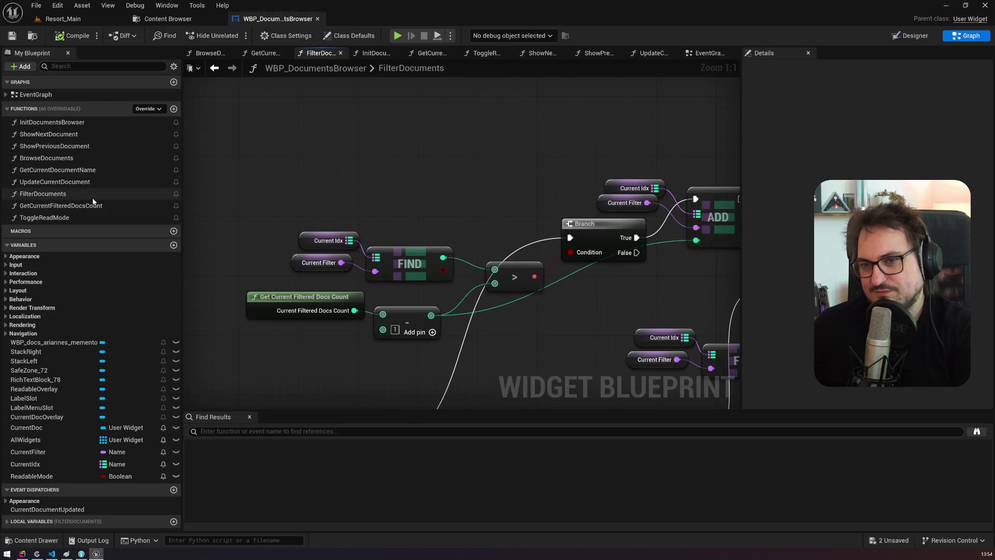
Step: Pan the FilterDocuments graph to its entry and Sequence nodes, and list the EventGraph's events
mouse_move(523, 234)
mouse_down()
mouse_move(510, 193)
mouse_move(581, 146)
mouse_move(641, 85)
mouse_move(405, 173)
mouse_move(317, 174)
mouse_move(194, 130)
mouse_up()
scroll(223, 166, down, 2)
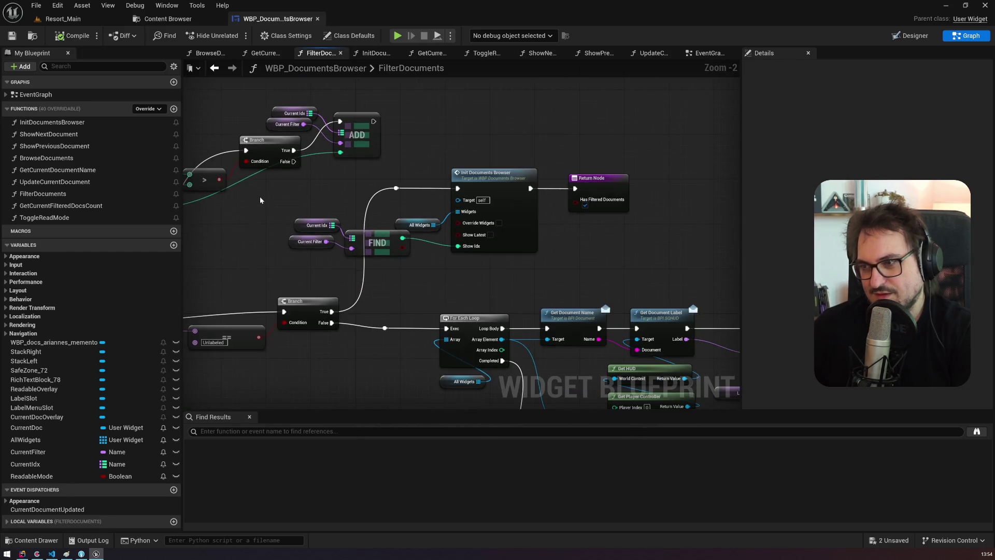
drag(259, 197, 627, 192)
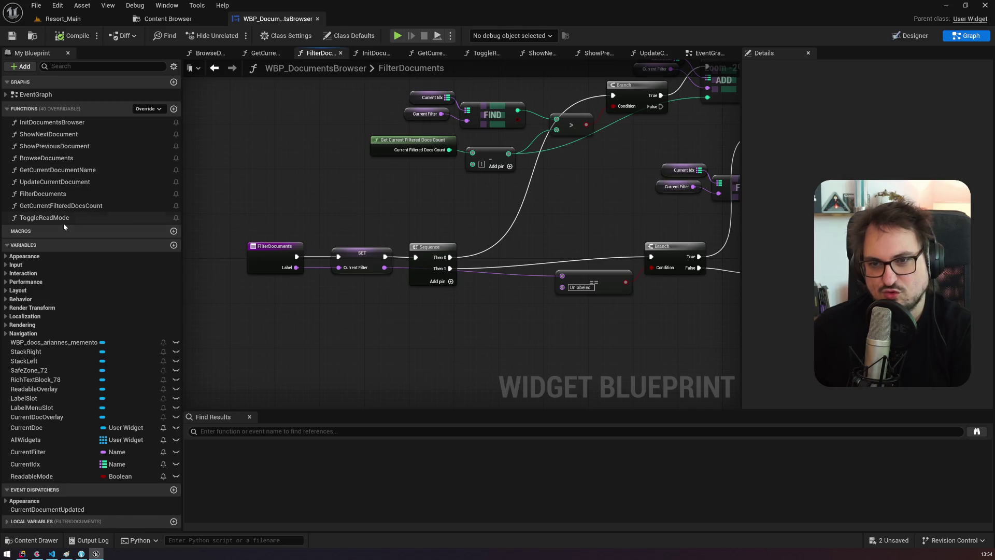
click(6, 95)
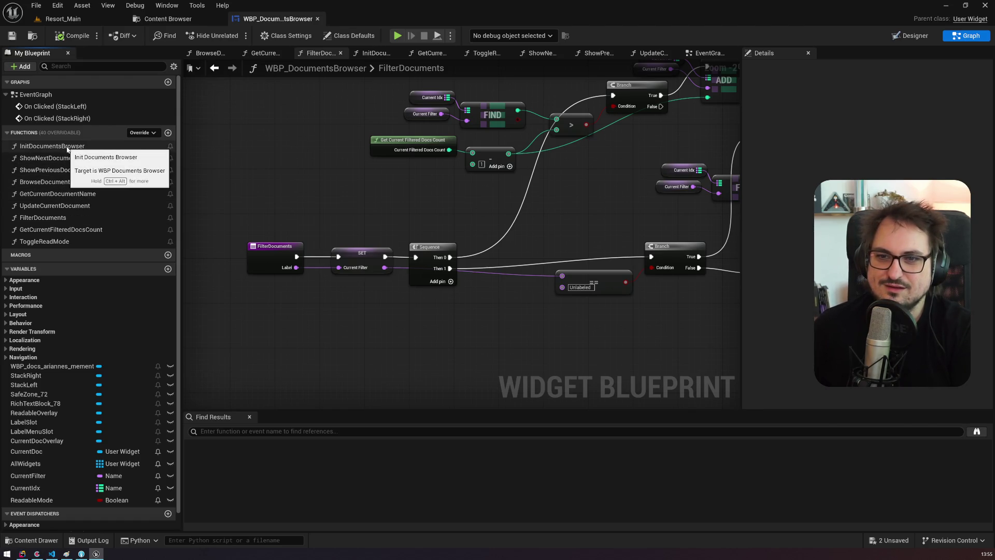
Step: Open the UpdateCurrentDocument graph, then switch WBP_DocumentsBrowser to Designer
double_click(66, 206)
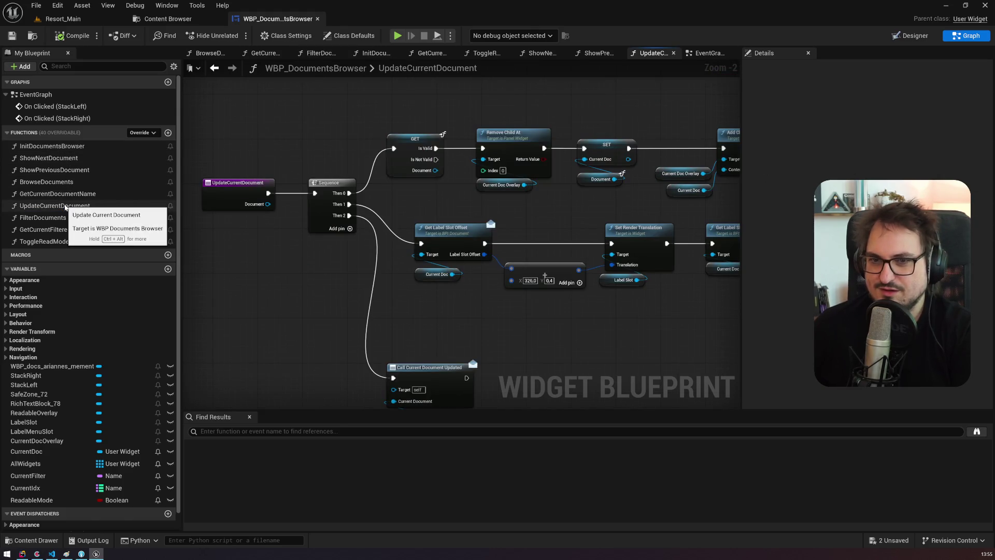
click(208, 19)
click(276, 21)
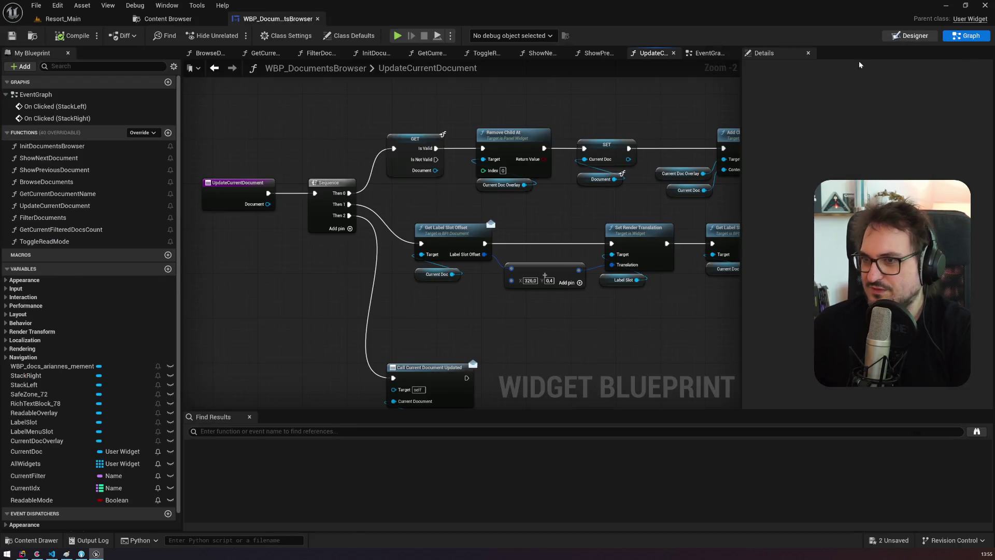
click(911, 35)
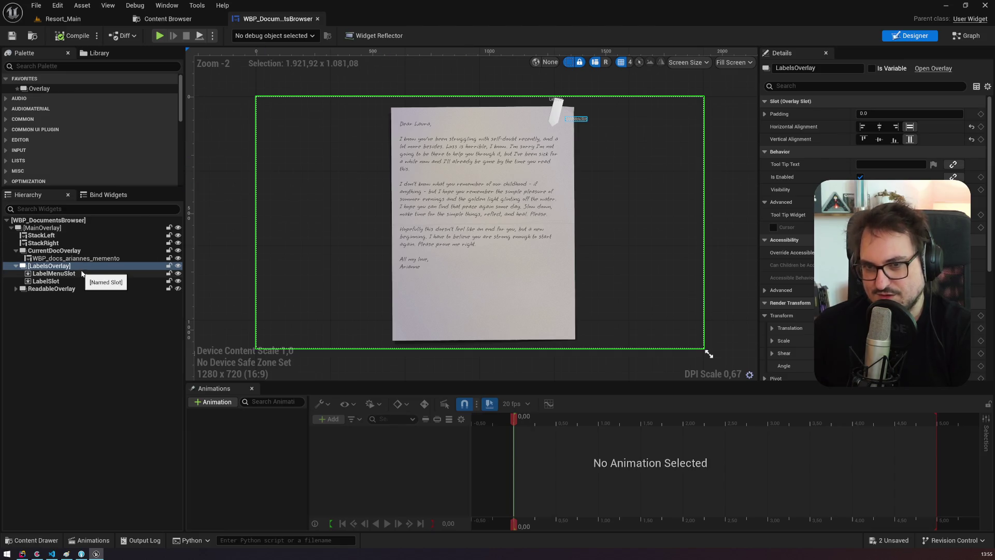
Step: Inspect LabelMenuSlot, LabelSlot, CurrentDocOverlay and LabelsOverlay in the Hierarchy, then return to Graph
click(80, 273)
click(79, 281)
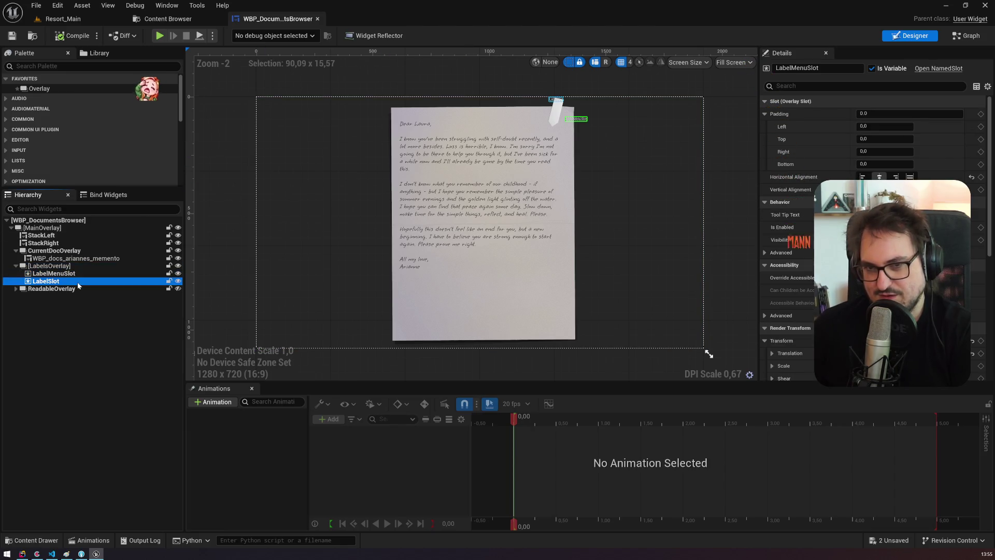
click(68, 251)
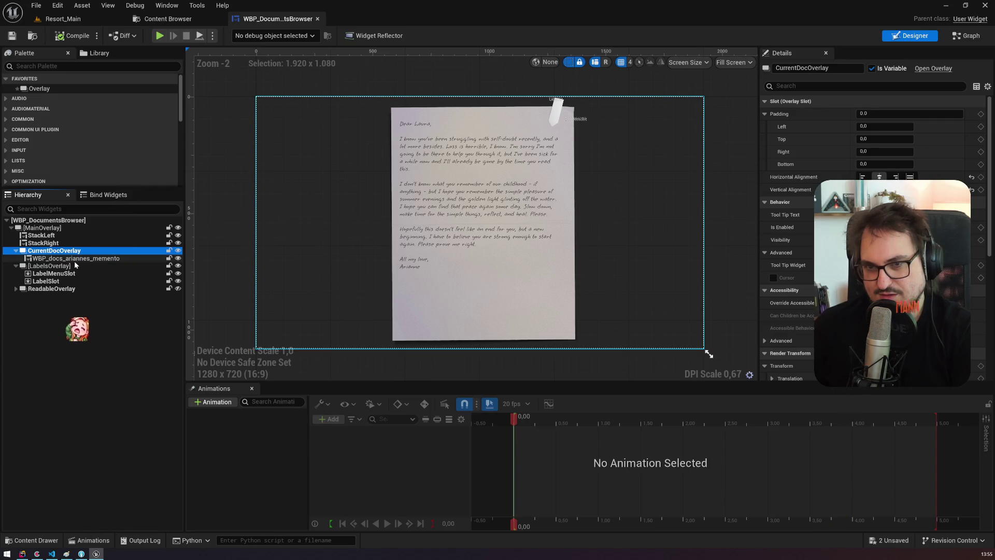
click(74, 266)
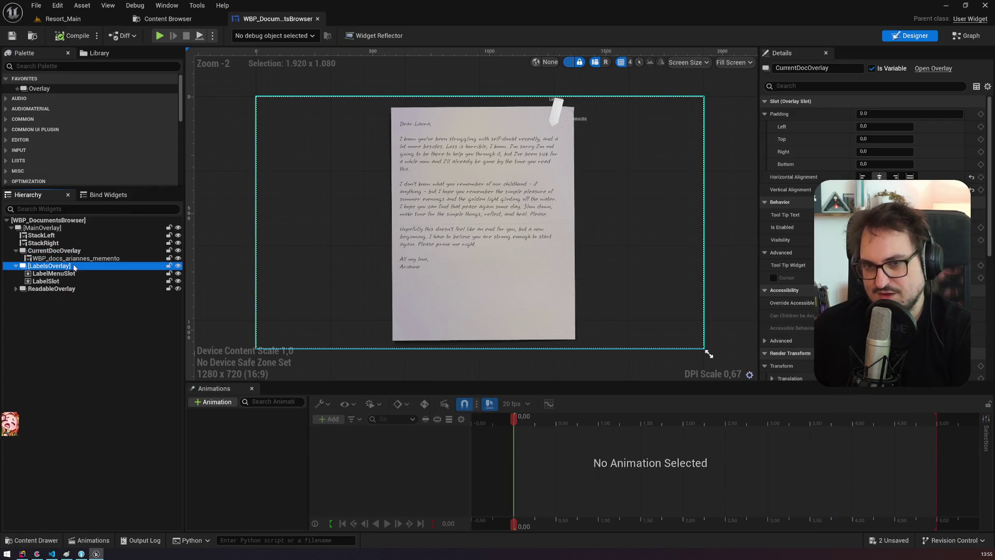
click(73, 273)
click(73, 281)
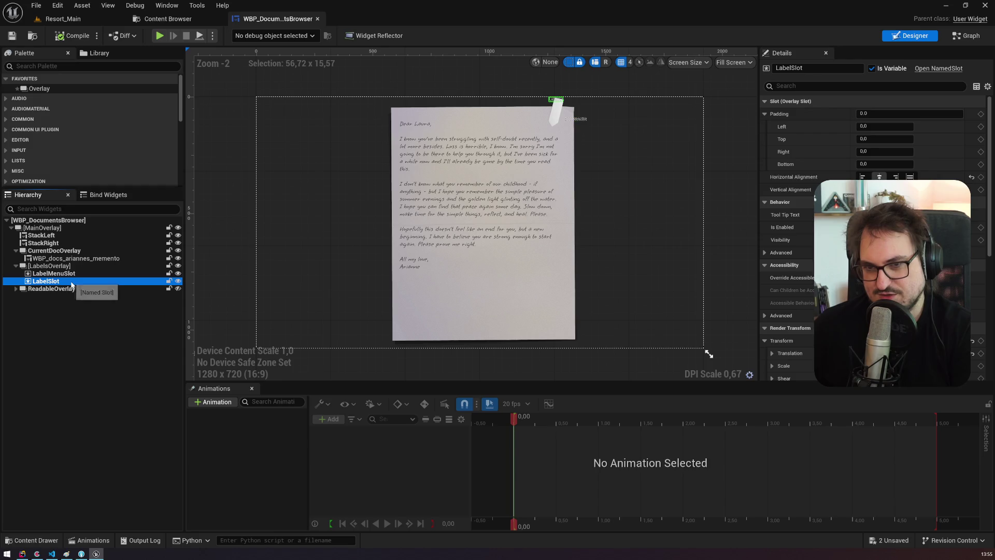
click(979, 37)
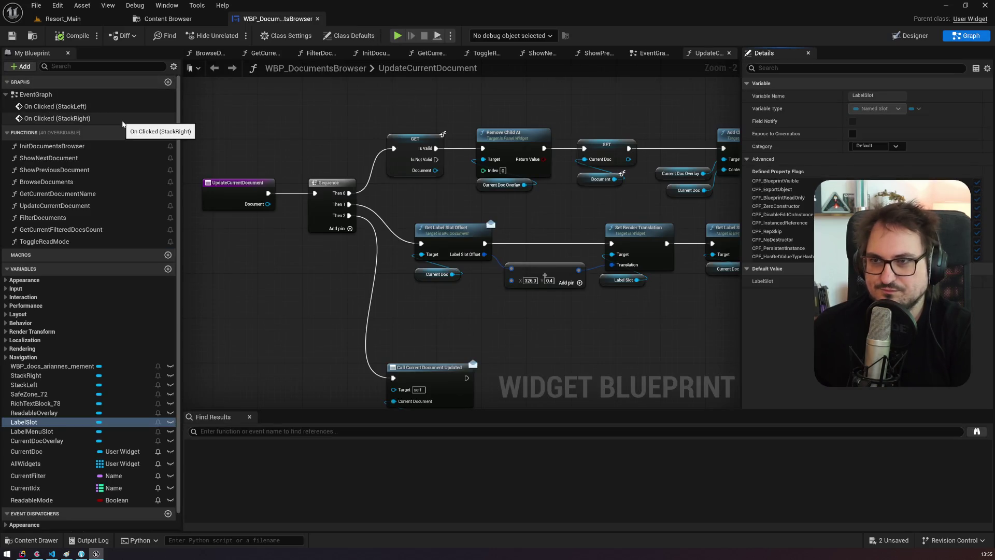
click(166, 19)
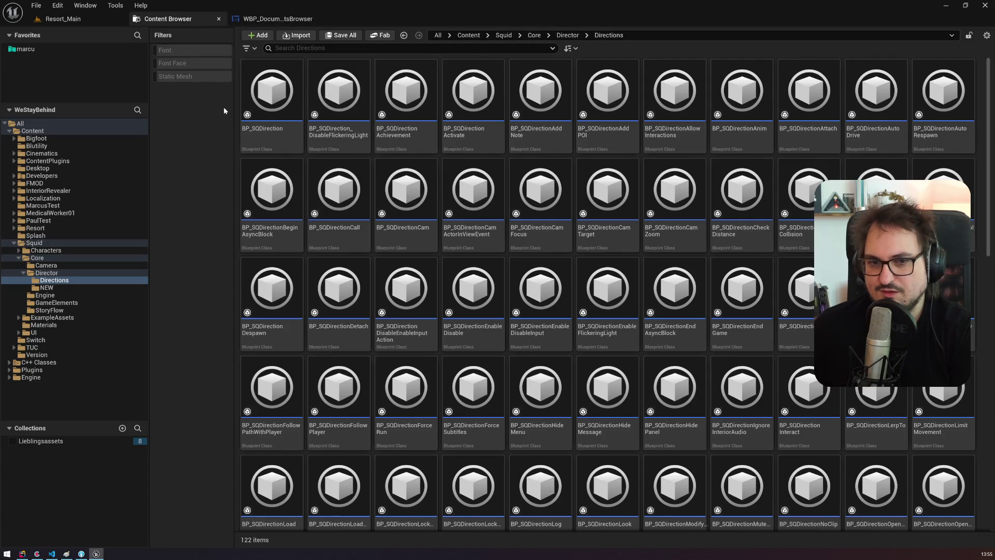
Step: Search 'docu' for WBP_DocumentsBrowser and jump to its DocumentsView folder with Ctrl+B
click(277, 19)
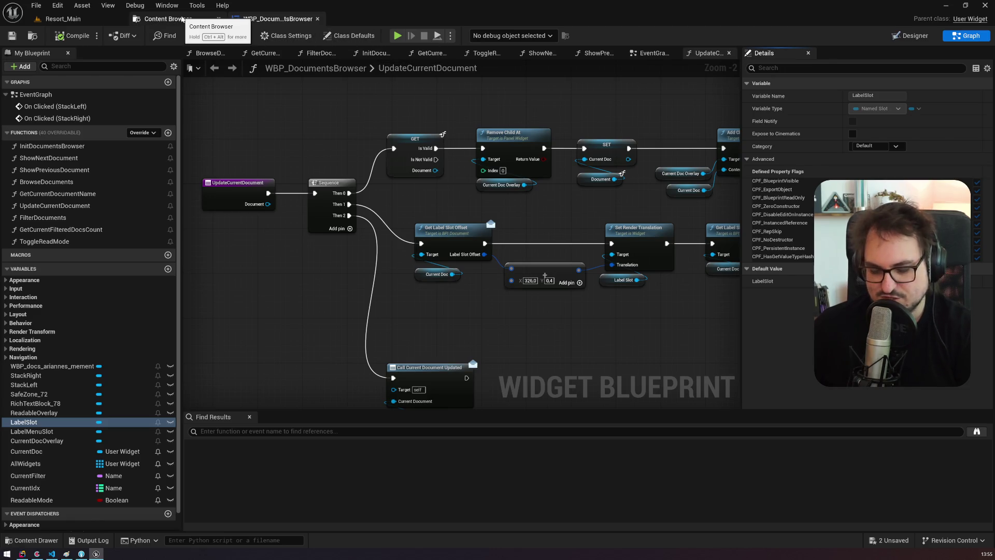
click(183, 19)
key(ctrl+p)
text(documentsbro)
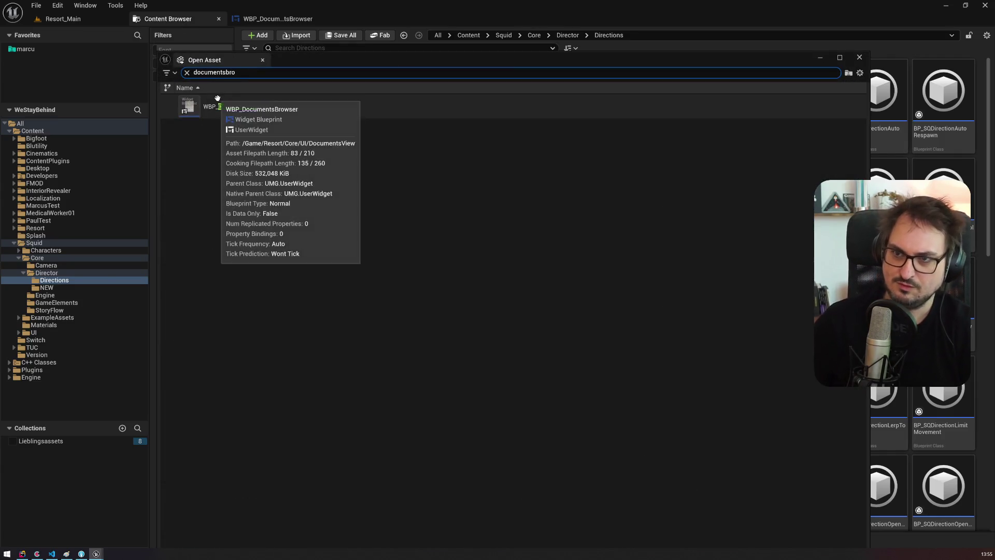
click(278, 104)
key(ctrl+b)
Step: Open WBP_BtnLabelChoice, then open the WBP_LabelMenu widget blueprint
click(542, 125)
double_click(546, 121)
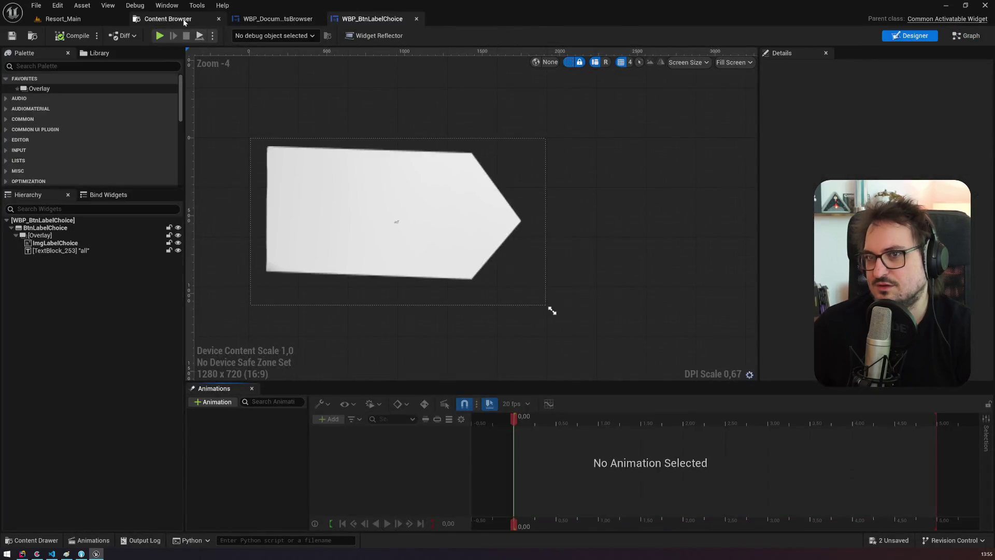
click(168, 19)
double_click(815, 111)
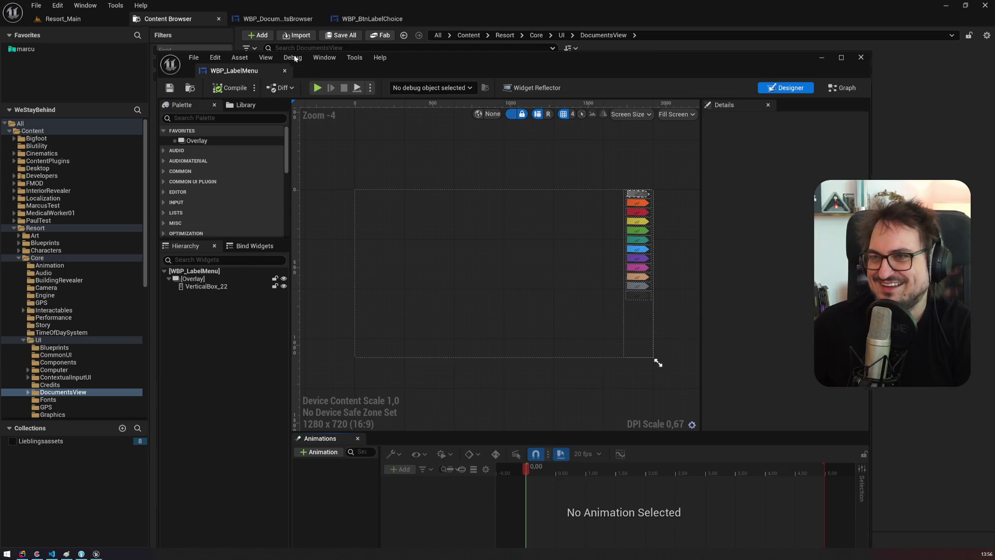
Step: Dock WBP_LabelMenu as a tab, switch to its CreateButtons graph, and show ChoseLabel's properties
drag(245, 77, 486, 19)
scroll(535, 203, up, 5)
scroll(466, 191, down, 5)
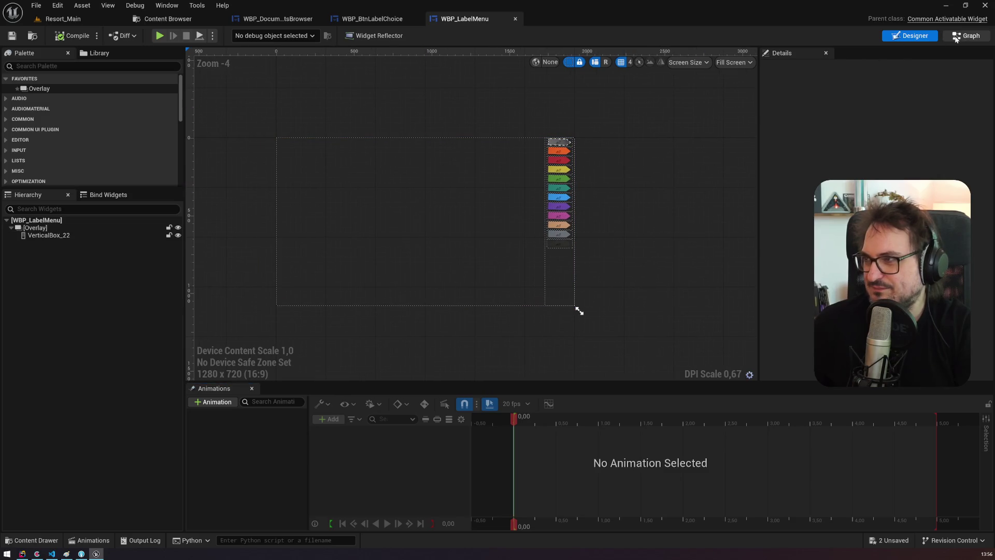
key(ctrl+shift+g)
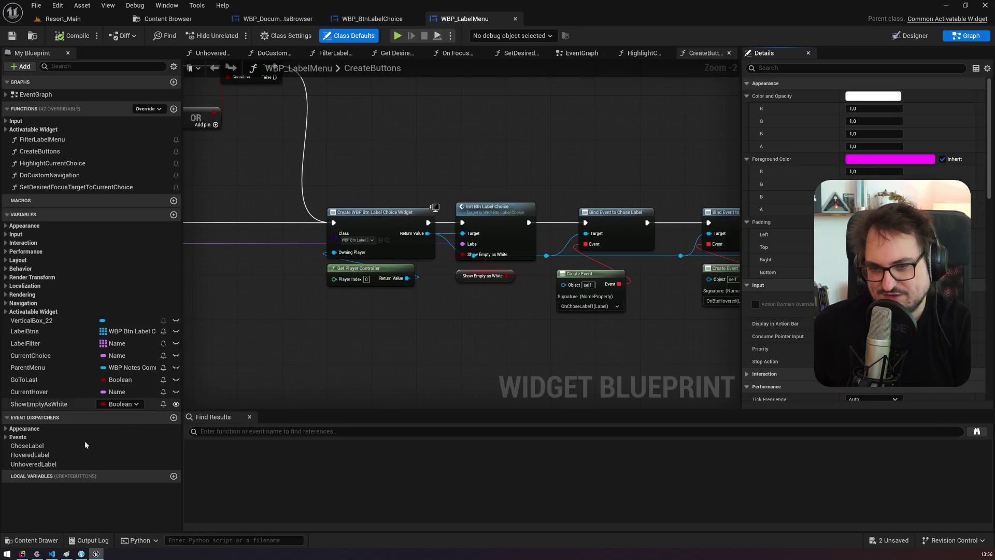
click(45, 446)
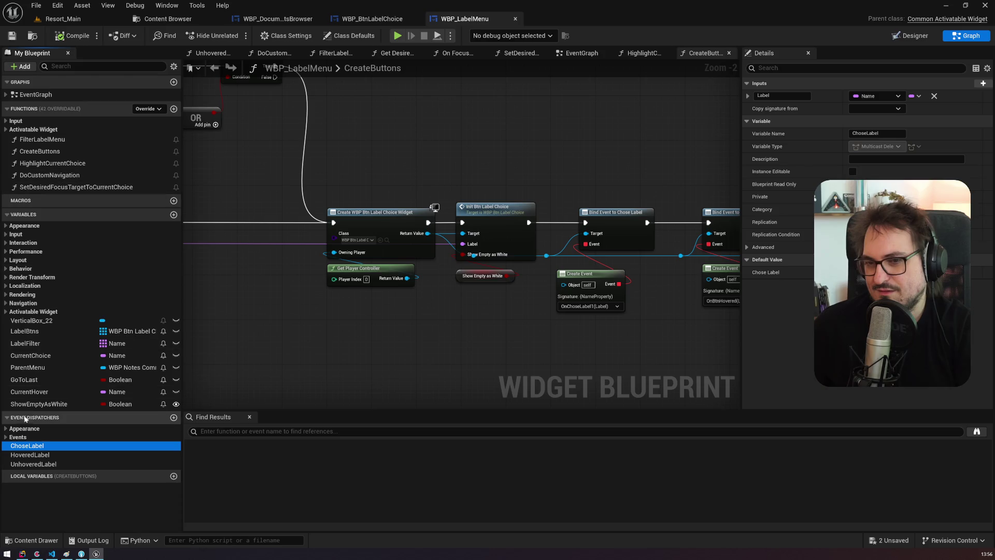
Step: Search WBP_DocumentsBrowser for 'choselabel', which finds no uses of ChoseLabel
click(278, 18)
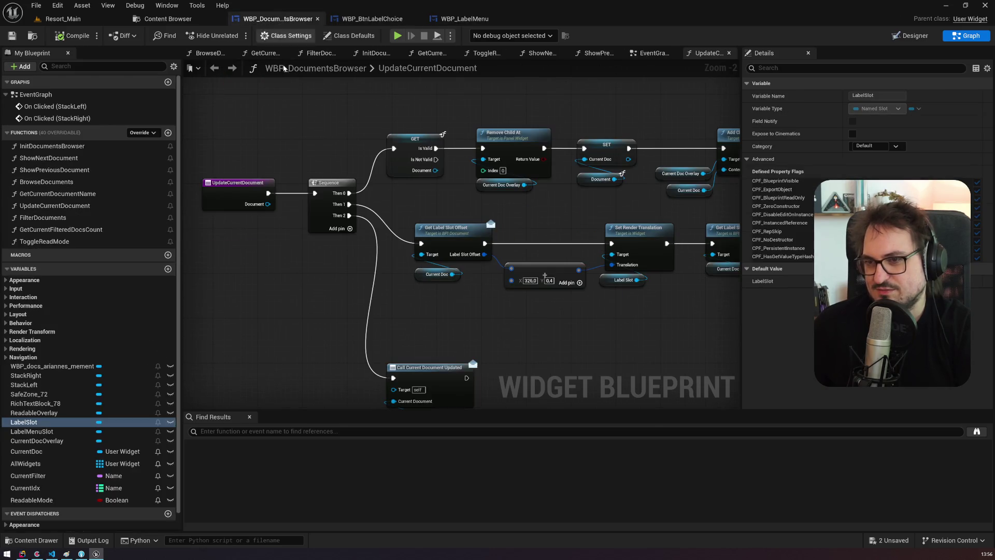
click(309, 431)
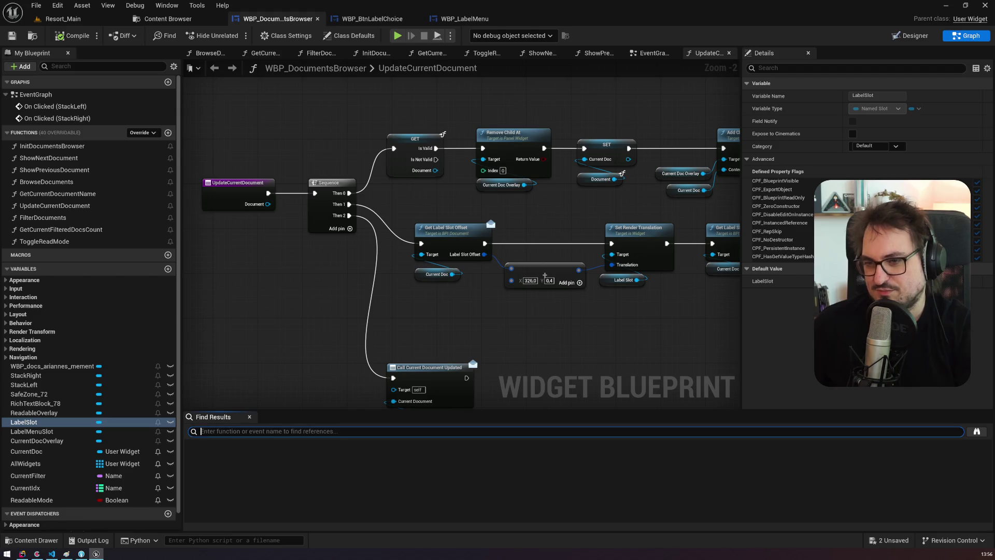
text(choselabel)
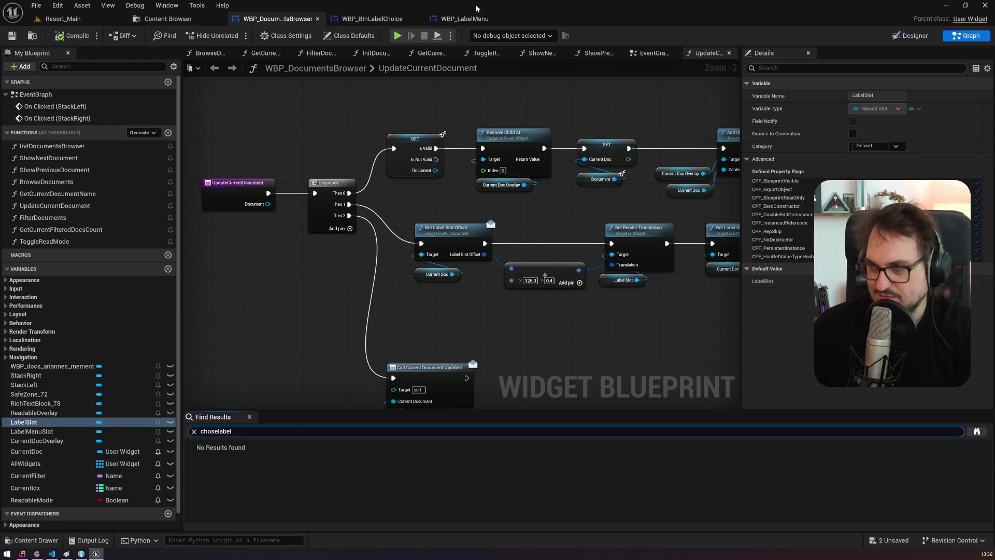
Step: In WBP_LabelMenu, pan along the bind-event nodes and list the EventGraph's events
click(465, 18)
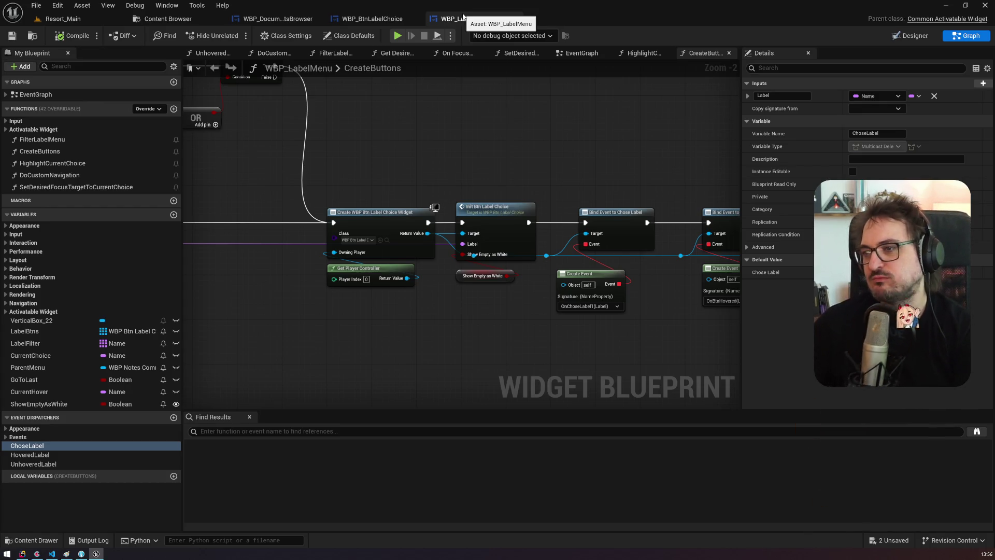
drag(524, 182, 366, 167)
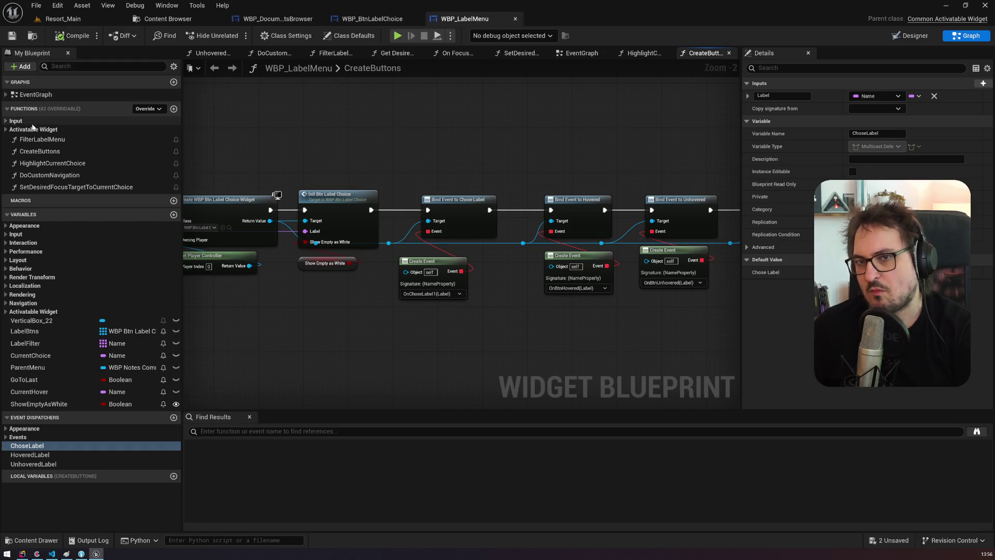
click(6, 122)
click(5, 121)
click(6, 121)
click(5, 121)
click(5, 95)
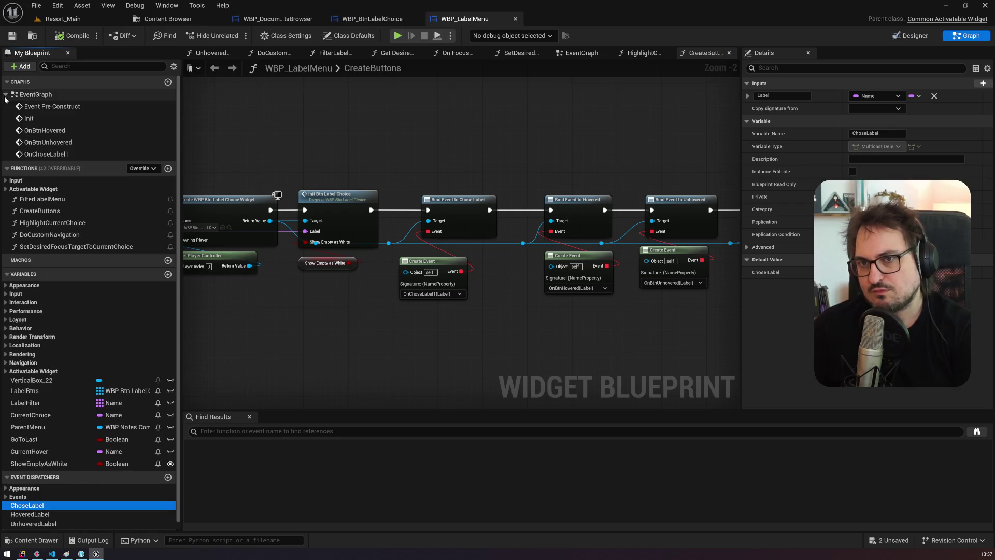
Step: Jump to OnChoseLabel1 and select its SET CurrentChoice and Call Chose Label nodes
double_click(52, 155)
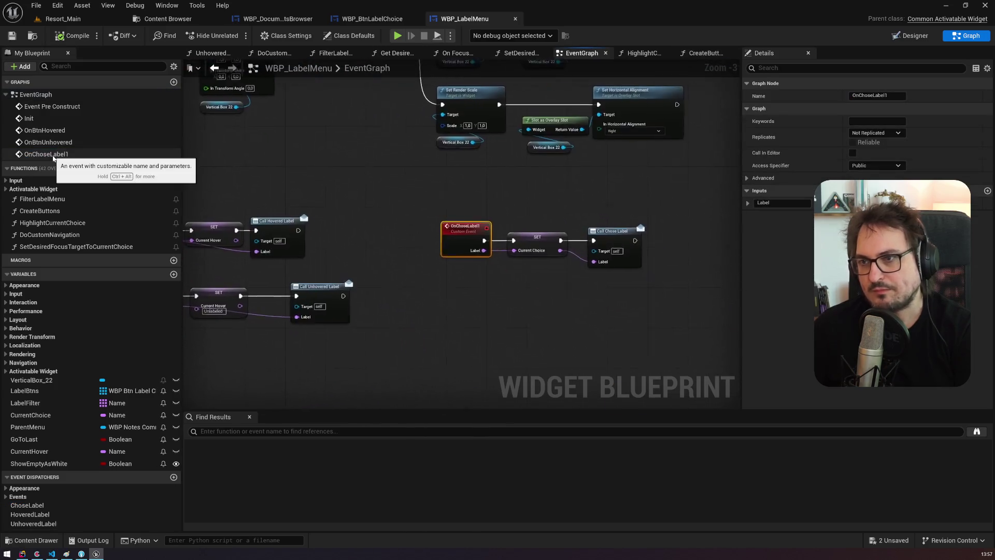
click(469, 209)
click(474, 231)
drag(620, 184, 525, 239)
click(372, 19)
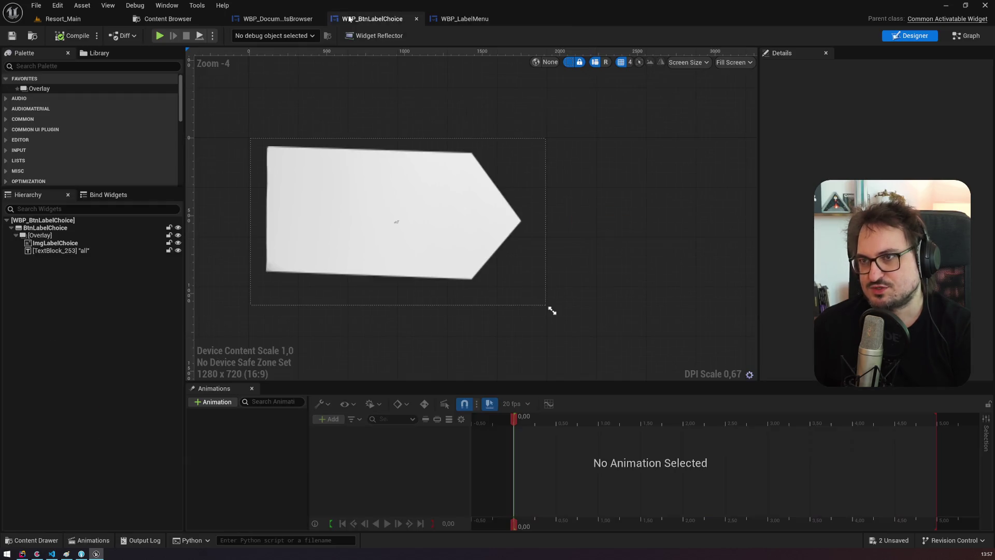
click(277, 21)
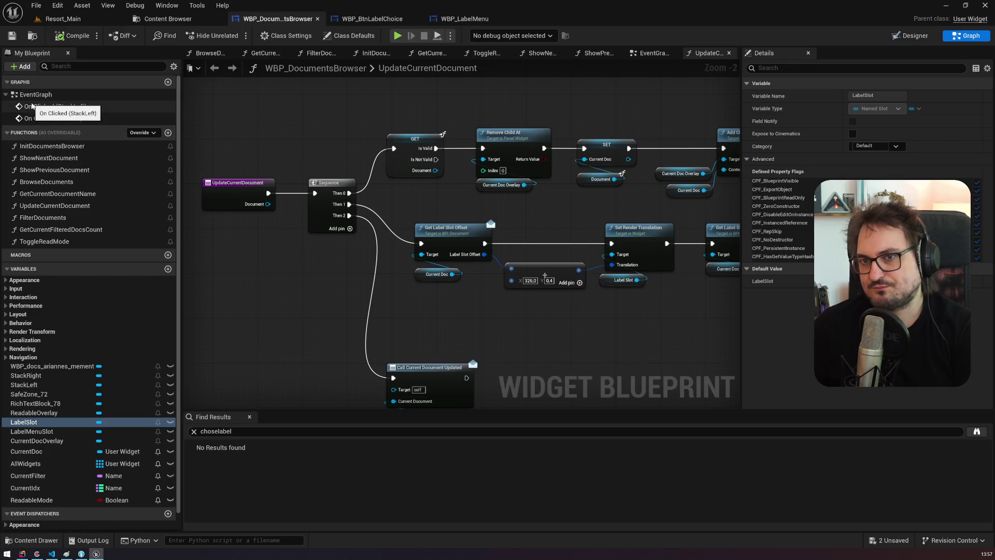
Step: Review the InitDocumentsBrowser graph's Branch, For Each Loop, Set Documents, Remove Child and Sequence nodes
double_click(52, 146)
scroll(316, 151, down, 3)
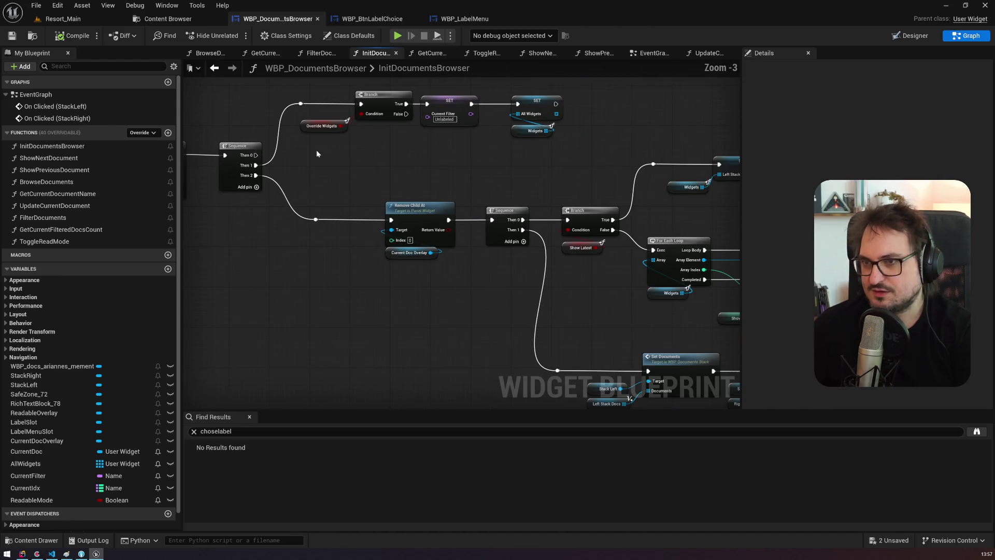
mouse_move(316, 151)
mouse_down()
mouse_move(428, 181)
mouse_move(319, 159)
mouse_move(430, 151)
mouse_up()
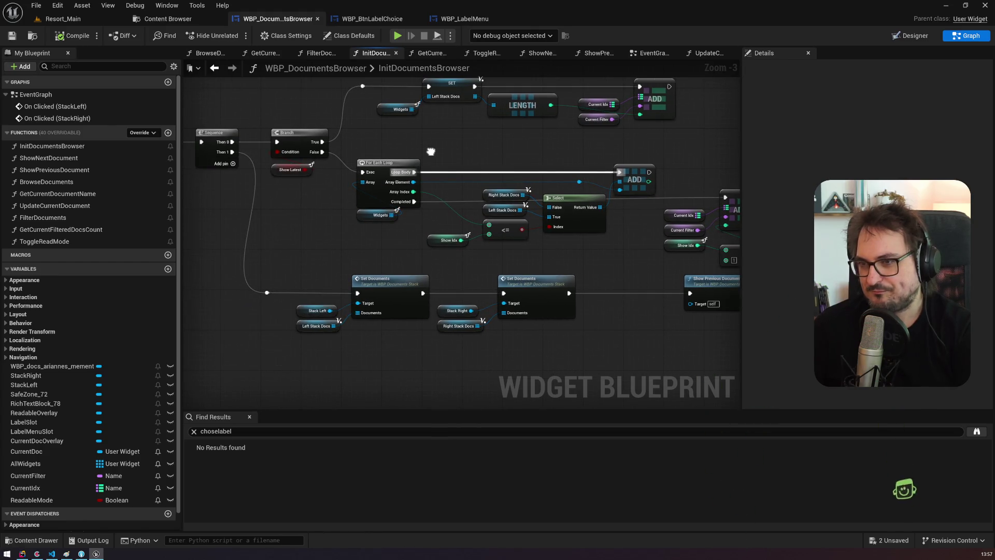
mouse_move(431, 152)
mouse_down()
mouse_move(382, 263)
mouse_move(605, 257)
mouse_move(363, 217)
mouse_move(317, 181)
mouse_move(577, 164)
mouse_move(527, 126)
mouse_up()
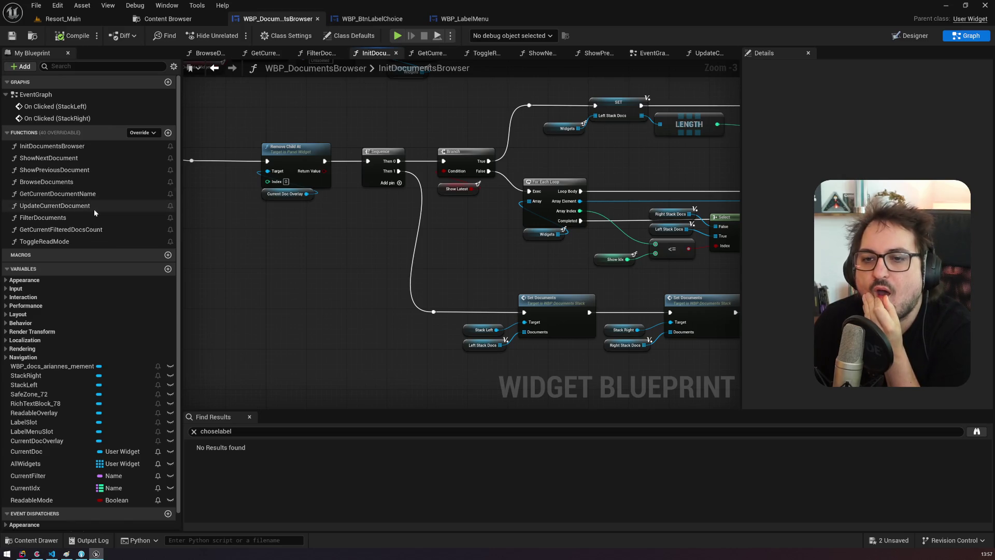
Step: Open the UpdateCurrentDocument function graph and pan across its nodes
double_click(95, 210)
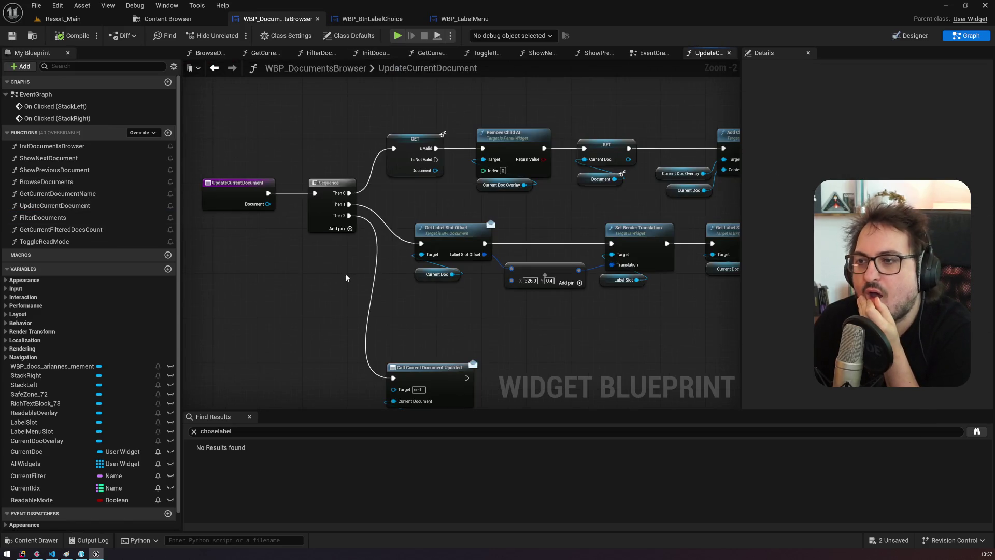
mouse_move(436, 314)
mouse_down()
mouse_move(224, 279)
mouse_move(295, 271)
mouse_move(448, 296)
mouse_up()
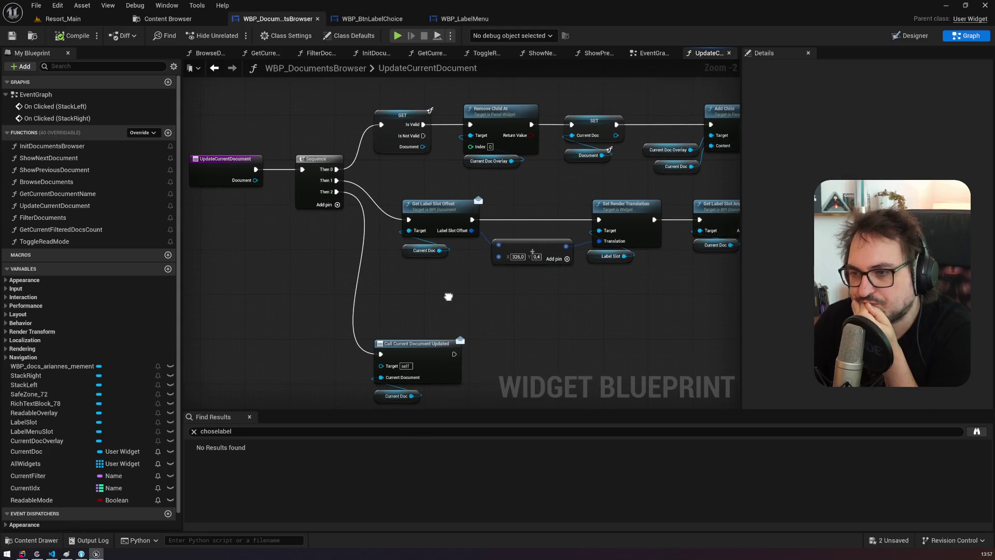
mouse_move(448, 297)
mouse_down()
mouse_move(336, 332)
mouse_move(582, 306)
mouse_up()
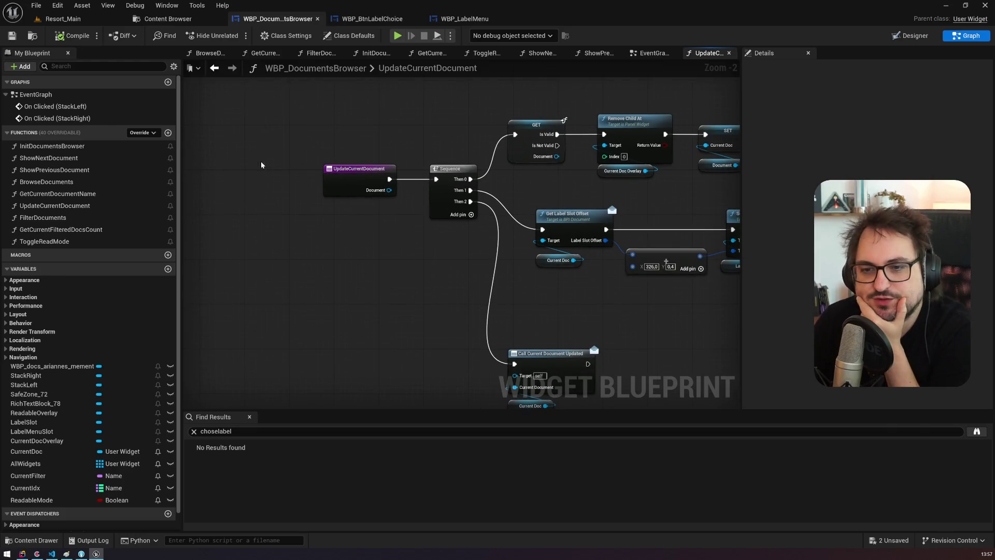
Step: Glance at WBP_LabelMenu and WBP_BtnLabelChoice, then show the DocumentsView folder in the Content Browser
click(463, 19)
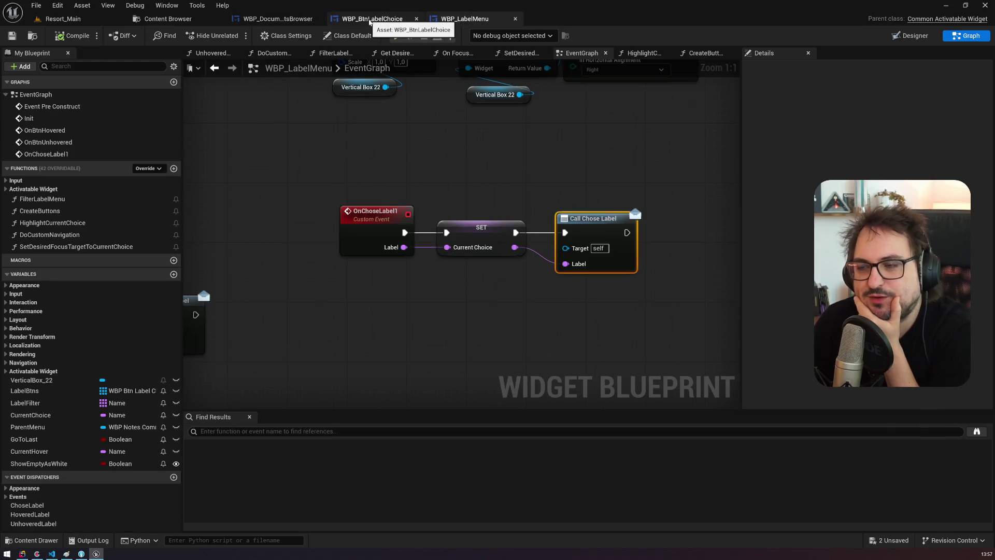
click(369, 20)
click(286, 20)
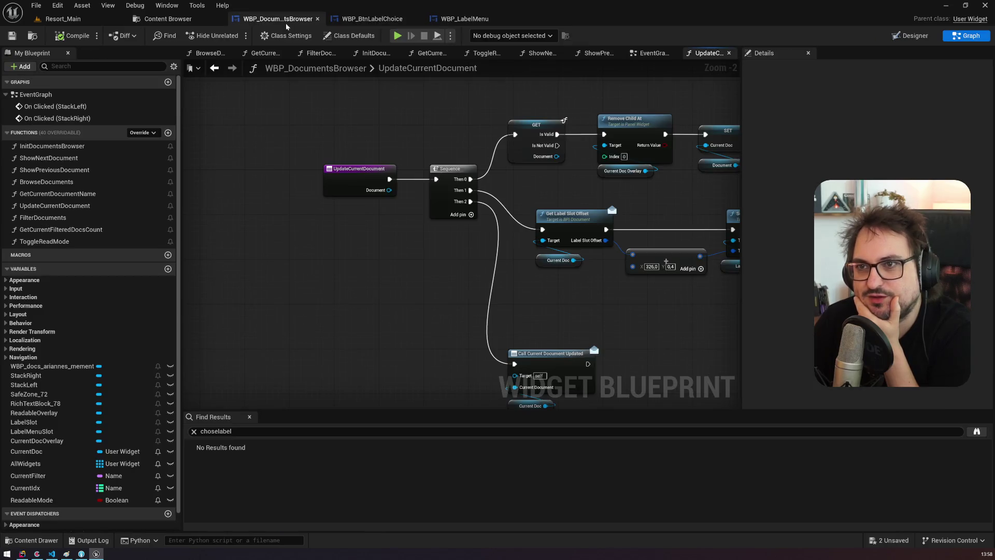
click(168, 19)
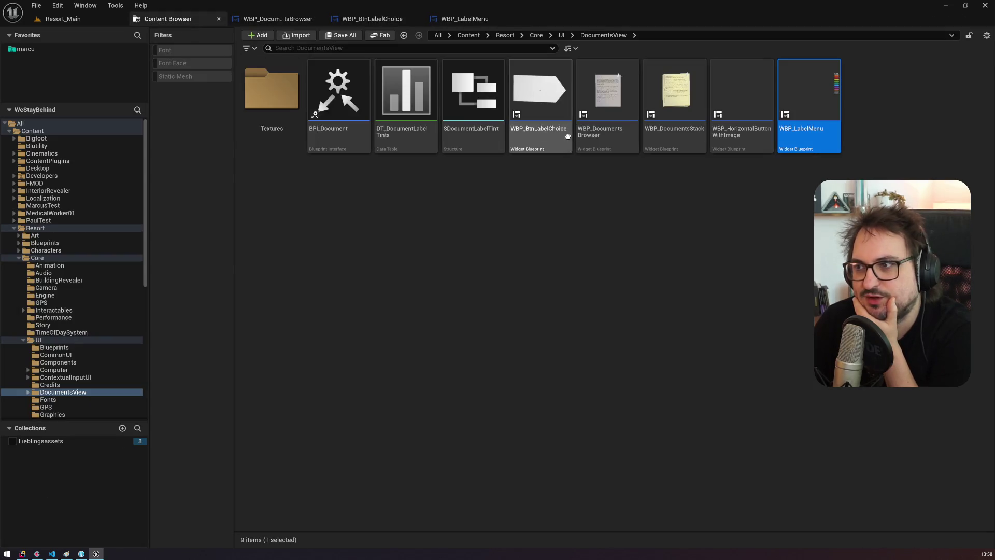
Step: Open the WBP_DocumentsStack widget blueprint briefly and close it again
click(675, 152)
double_click(675, 152)
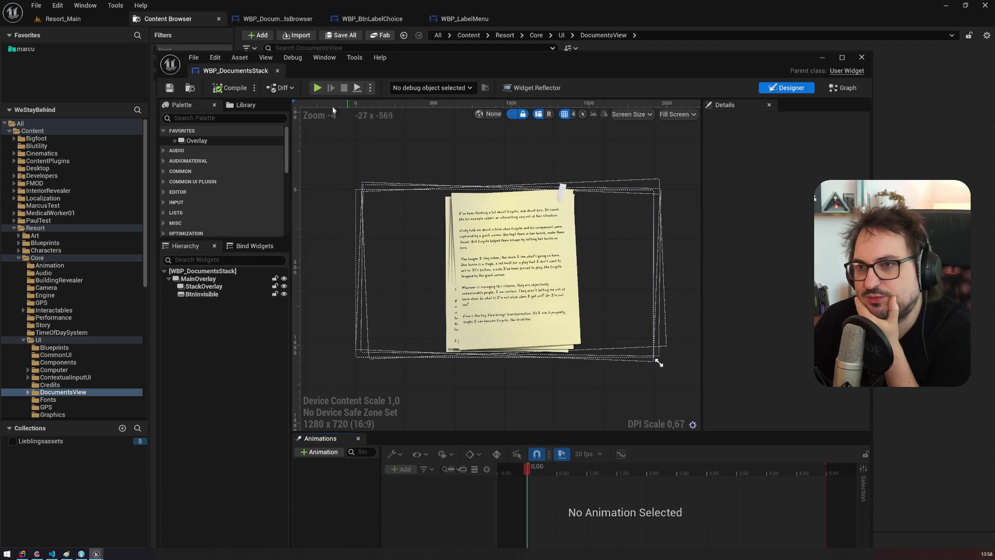
click(277, 71)
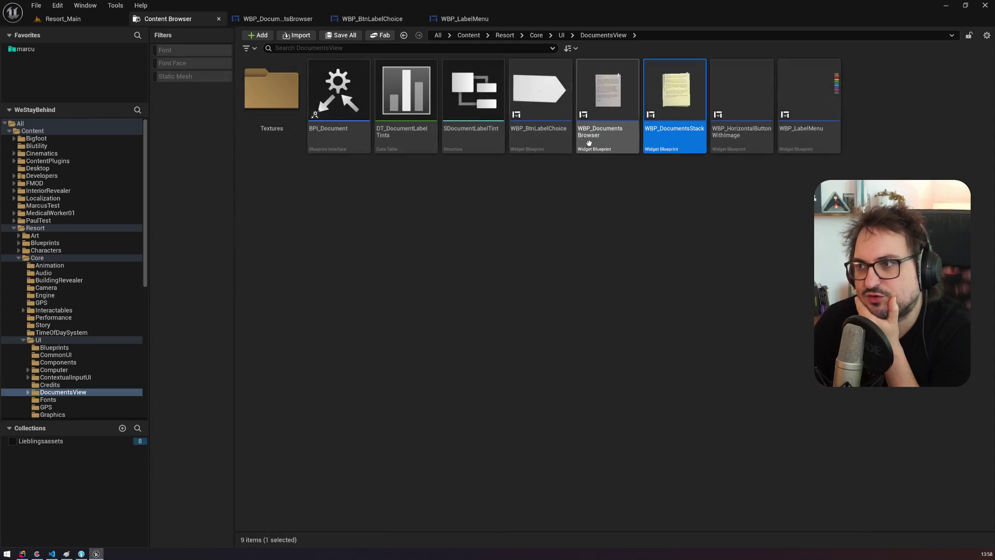
Step: Inspect LabelsOverlay, LabelSlot and LabelMenuSlot in WBP_DocumentsBrowser's Designer, then search assets for 'ariannes_mom'
double_click(607, 137)
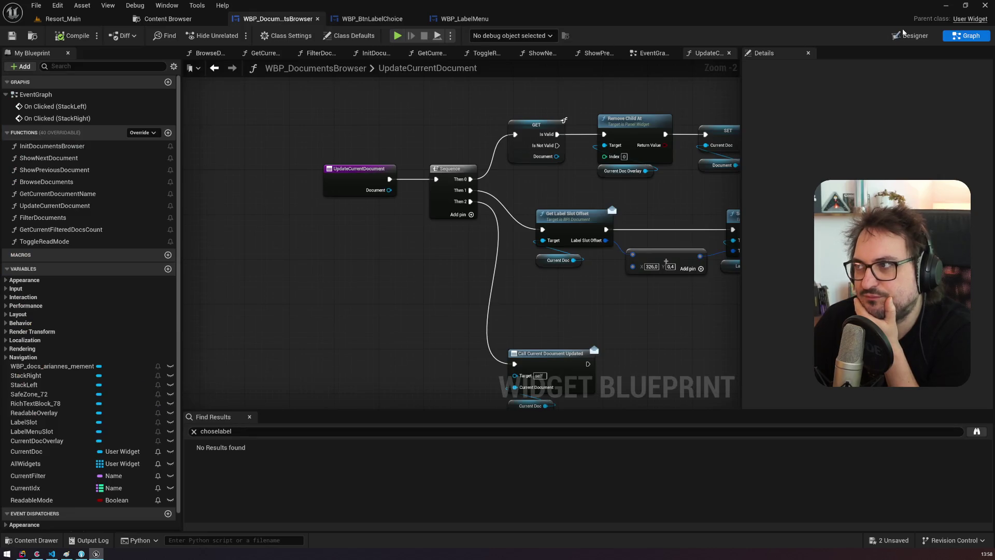
click(904, 35)
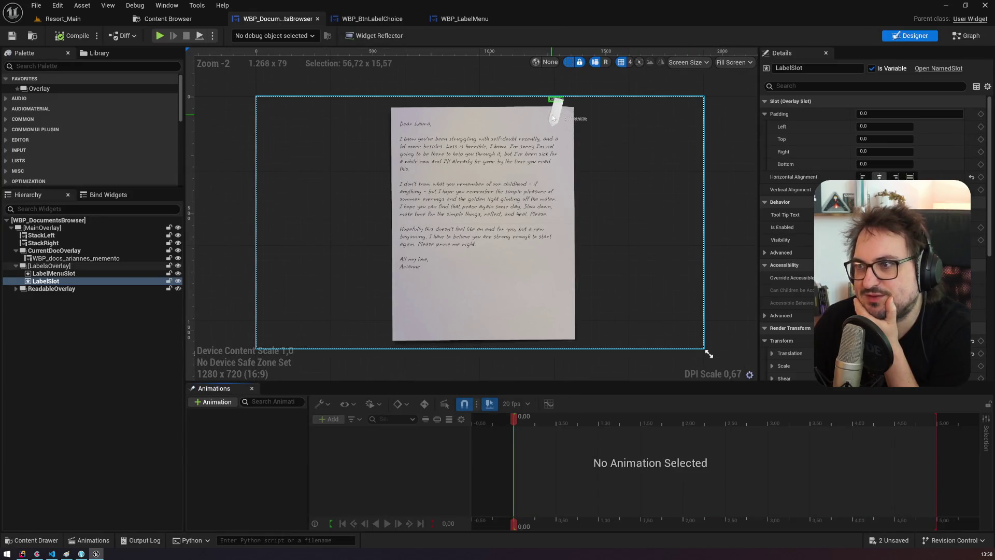
click(47, 265)
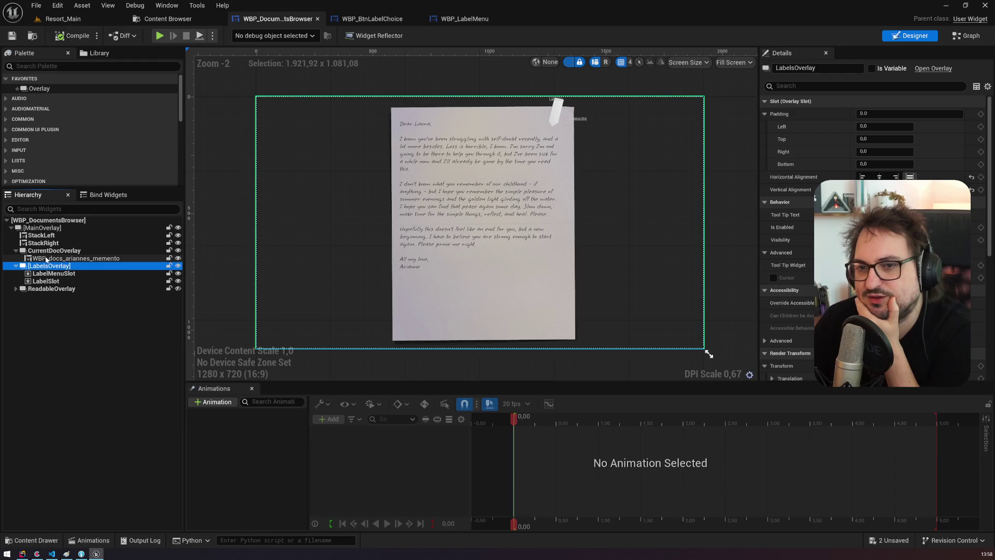
click(48, 273)
click(45, 280)
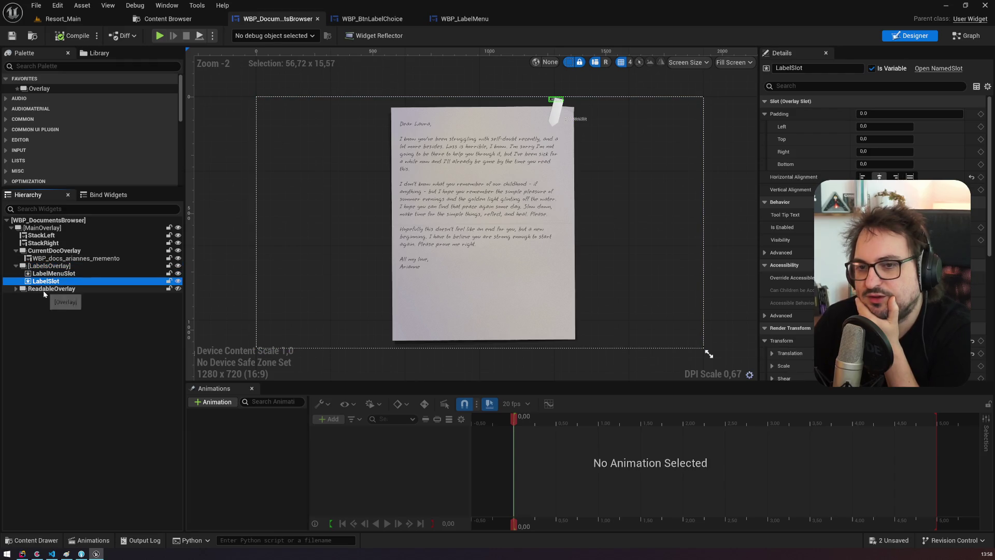
click(49, 273)
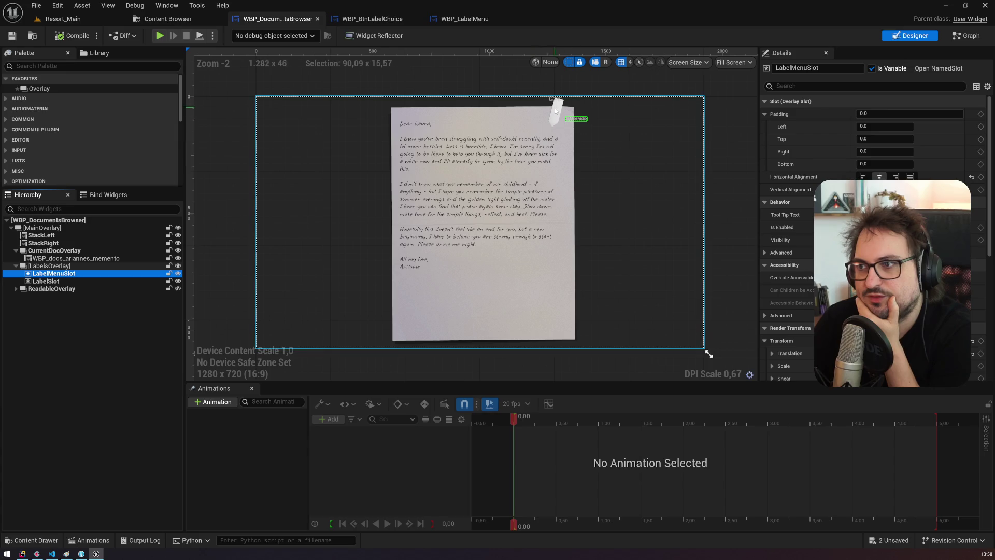
click(46, 265)
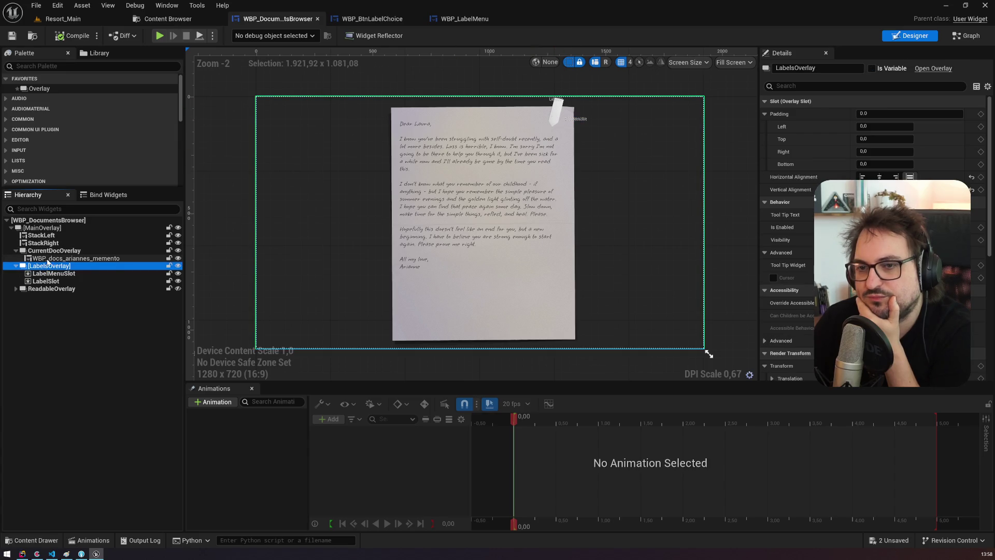
click(48, 259)
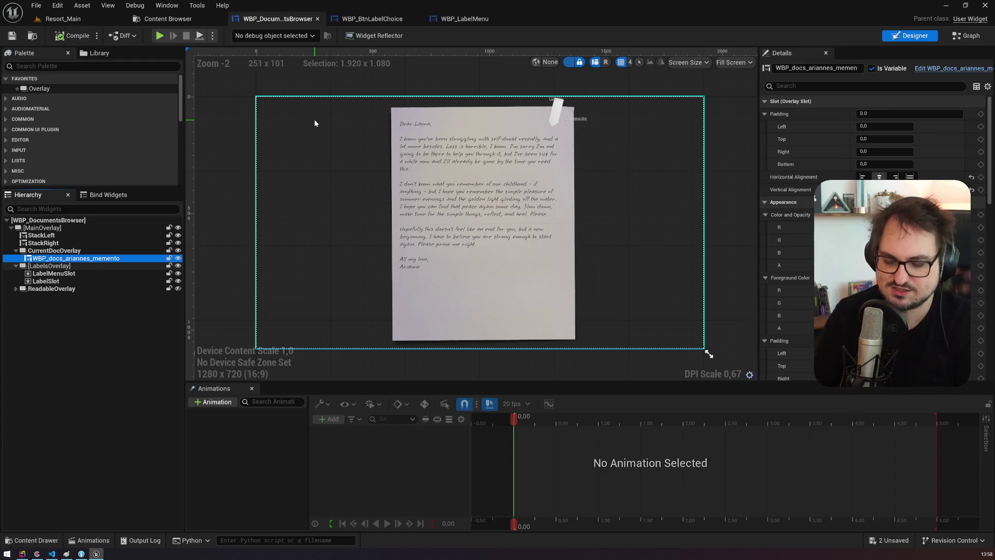
key(ctrl+p)
text(ariannes_mom)
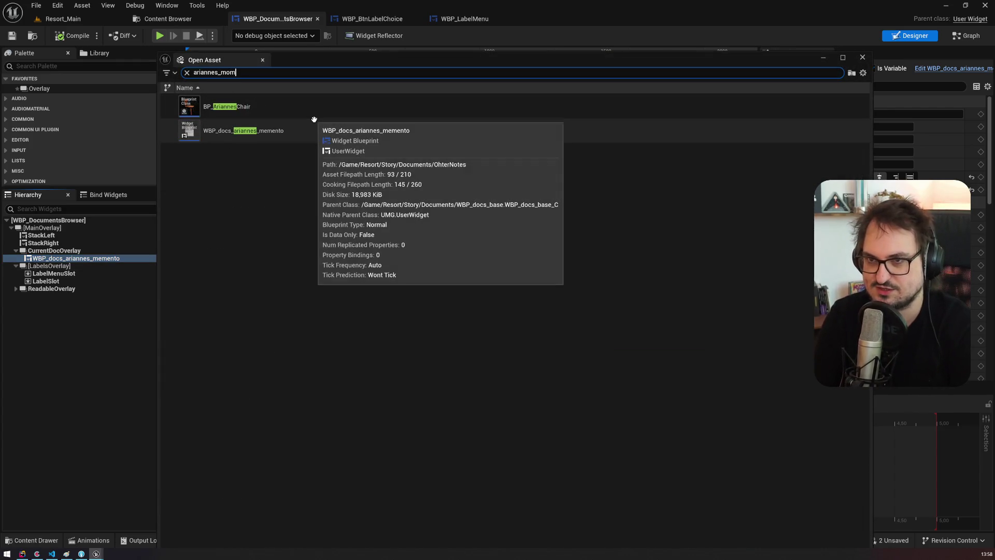
Step: Open WBP_docs_ariannes_memento, review its Interfaces list in Graph view, then close it
key(BackSpace)
key(BackSpace)
double_click(243, 108)
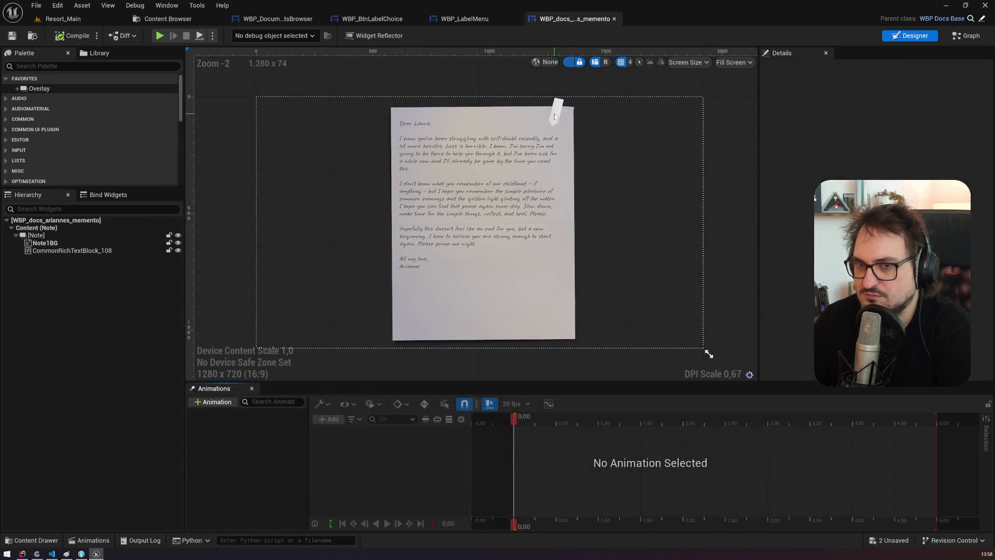
click(972, 38)
click(7, 124)
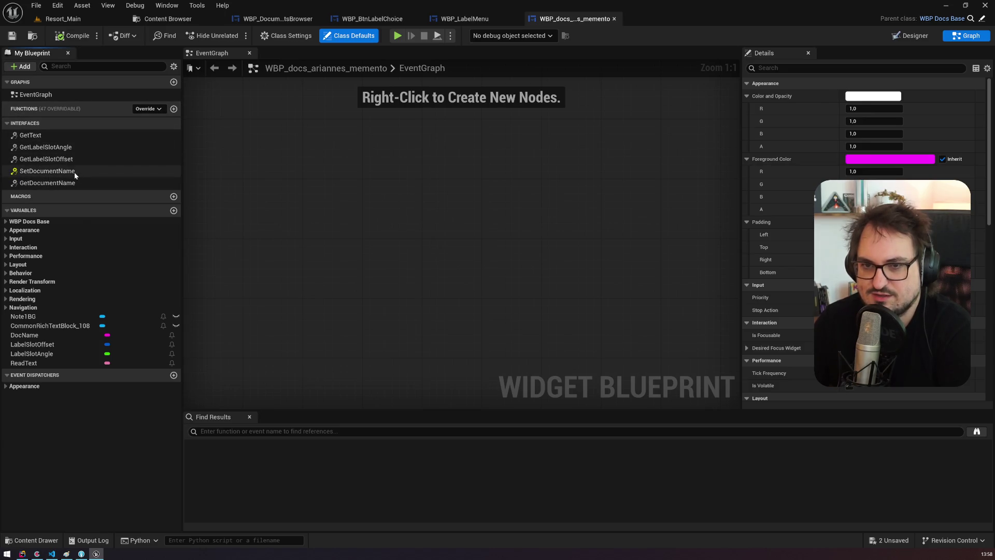
click(613, 19)
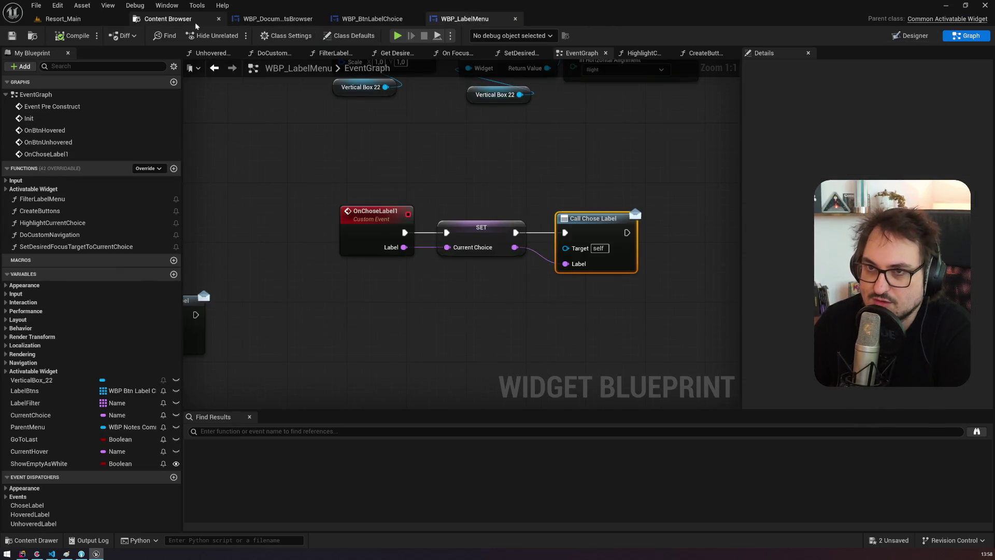
Step: Return to WBP_DocumentsBrowser's graph and look at the StackLeft click event
click(195, 24)
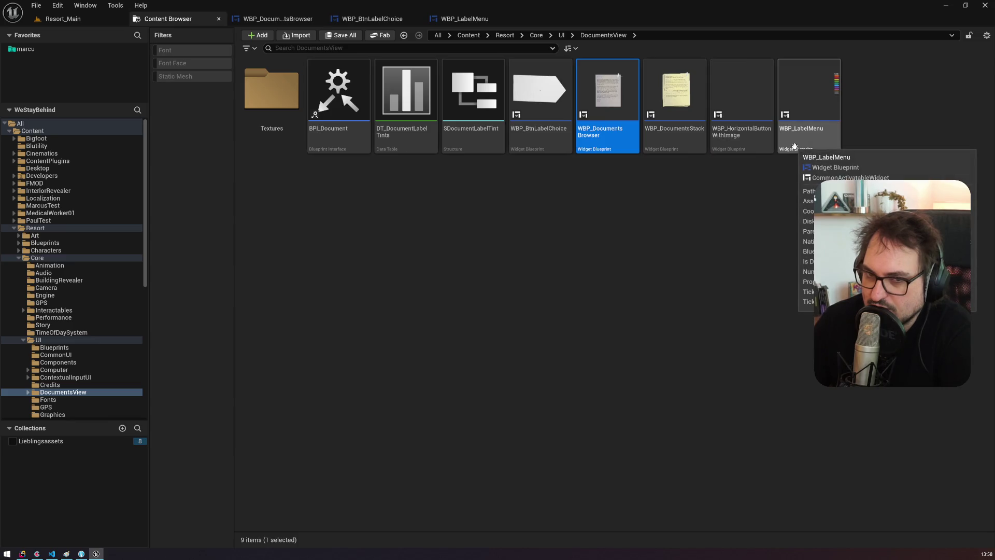
click(383, 19)
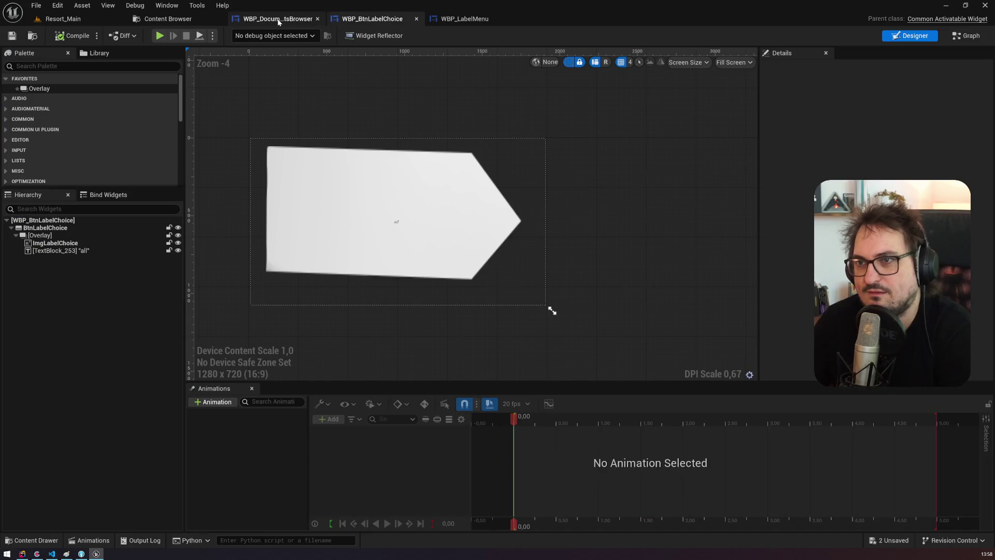
click(279, 21)
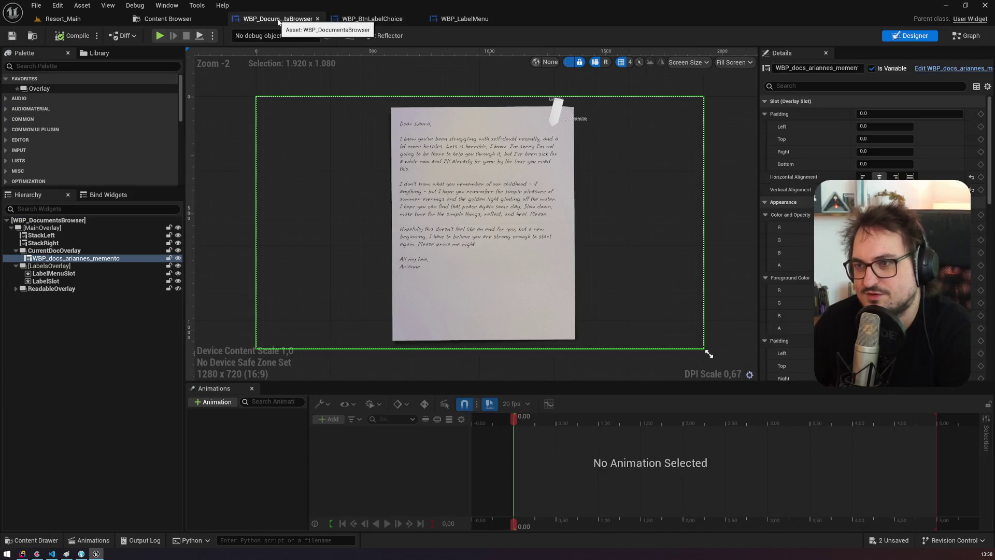
click(962, 38)
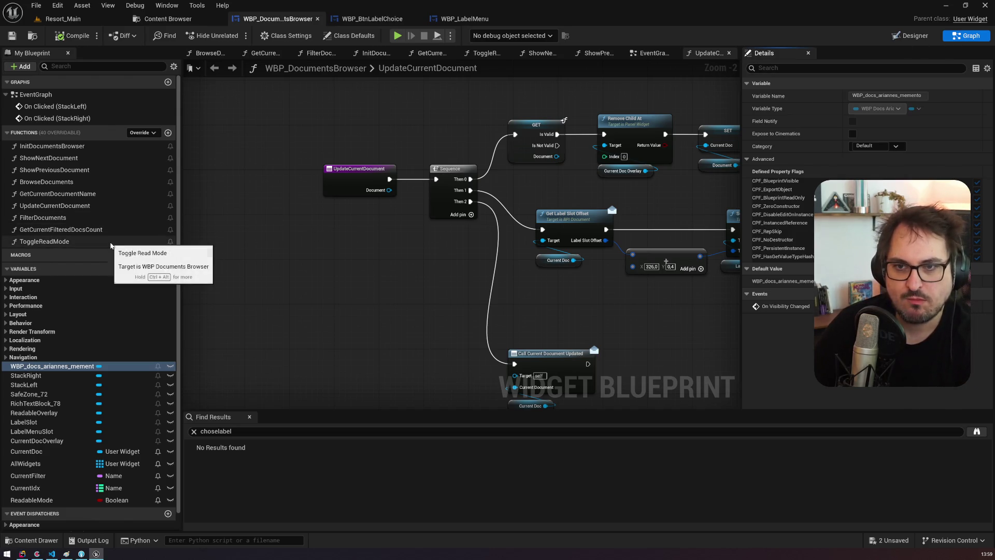
click(75, 108)
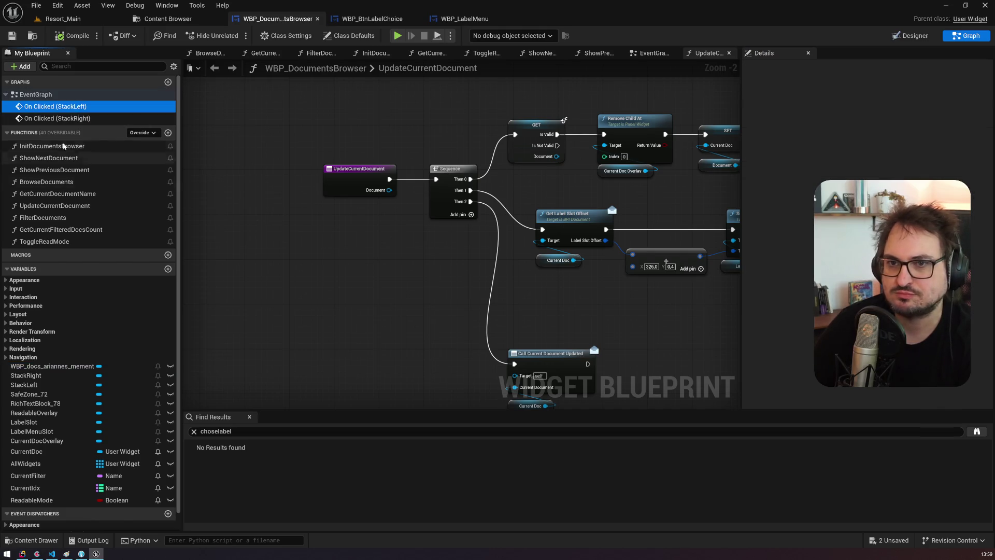
Step: Open the BrowseDocuments function graph from the My Blueprint panel
click(52, 147)
drag(533, 264, 329, 225)
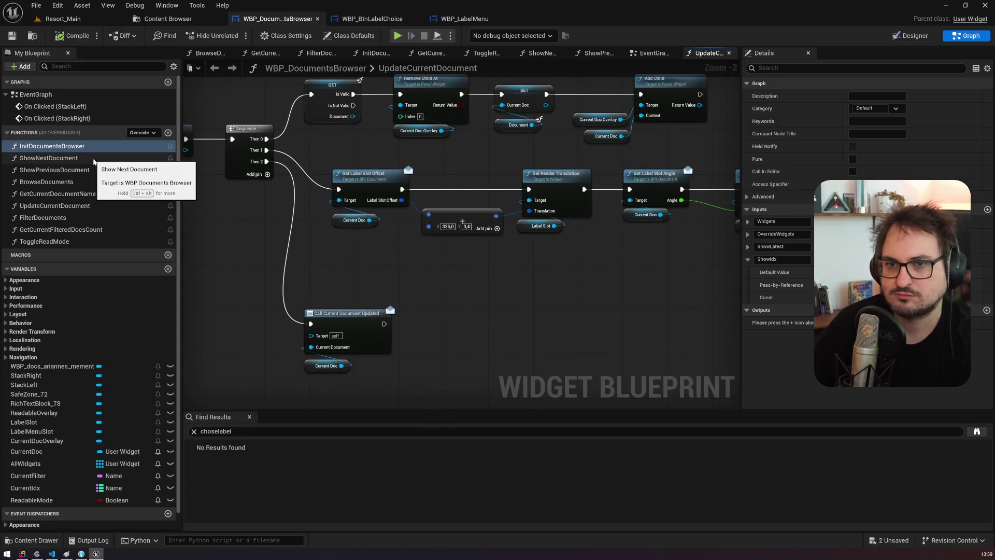
double_click(87, 181)
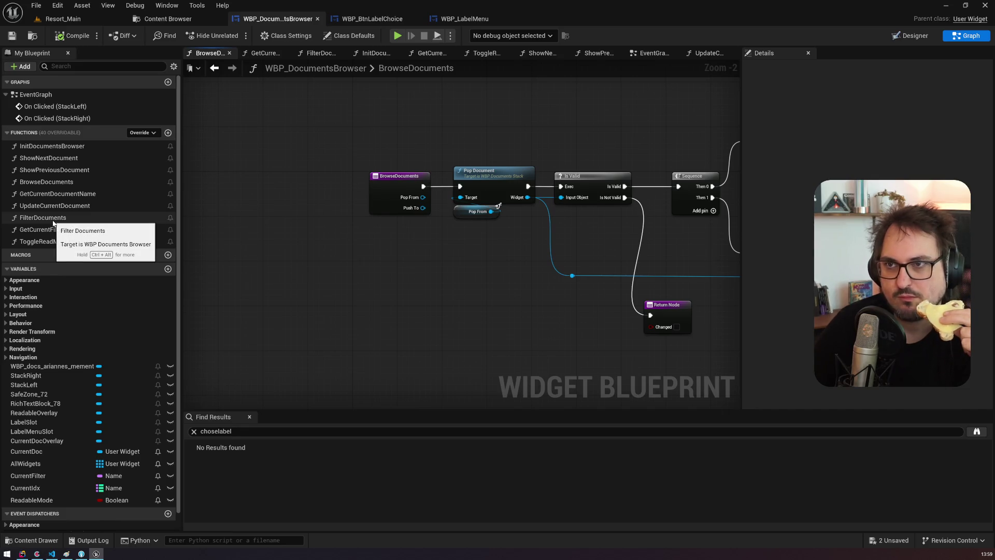
Step: Select LabelSlot in the Designer hierarchy, then return to the DocumentsView folder
click(906, 39)
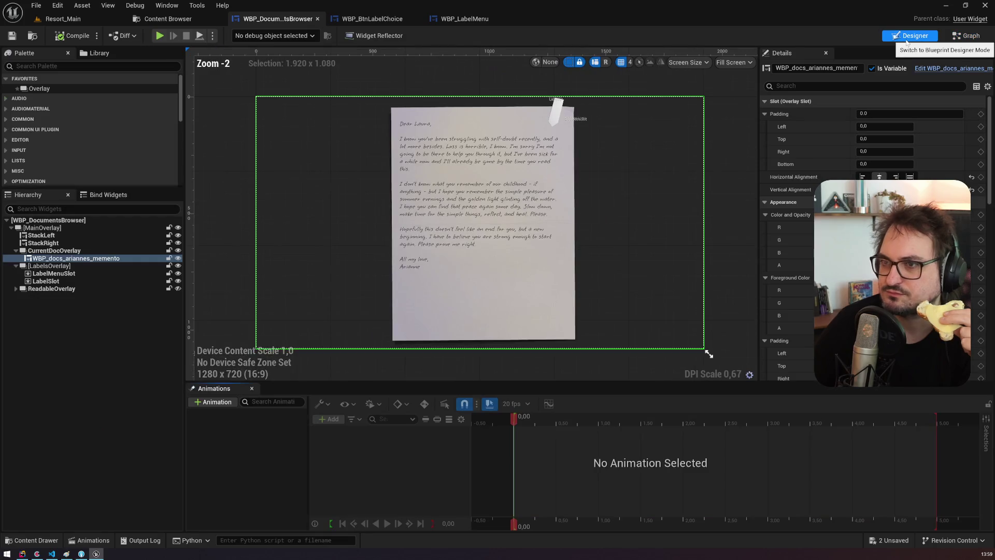
click(78, 280)
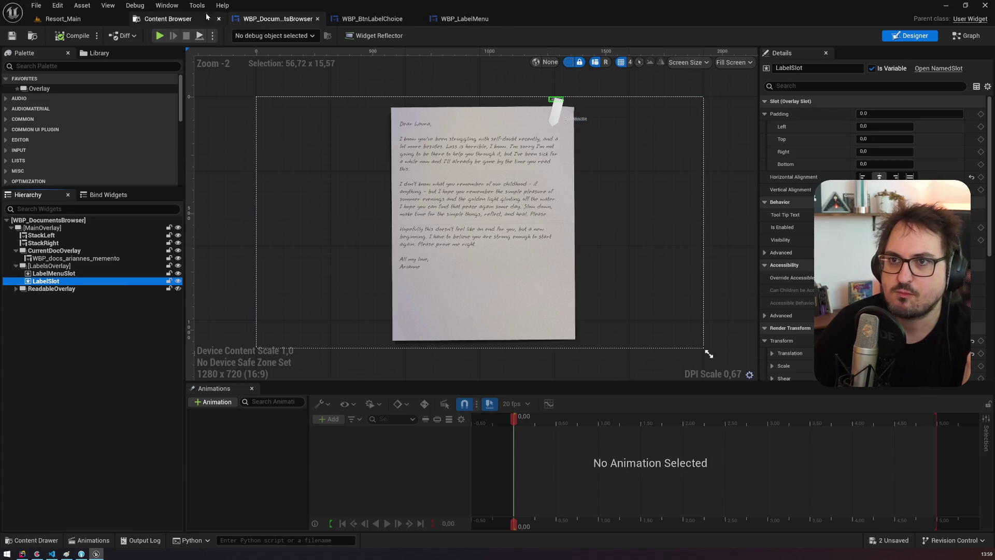
click(167, 19)
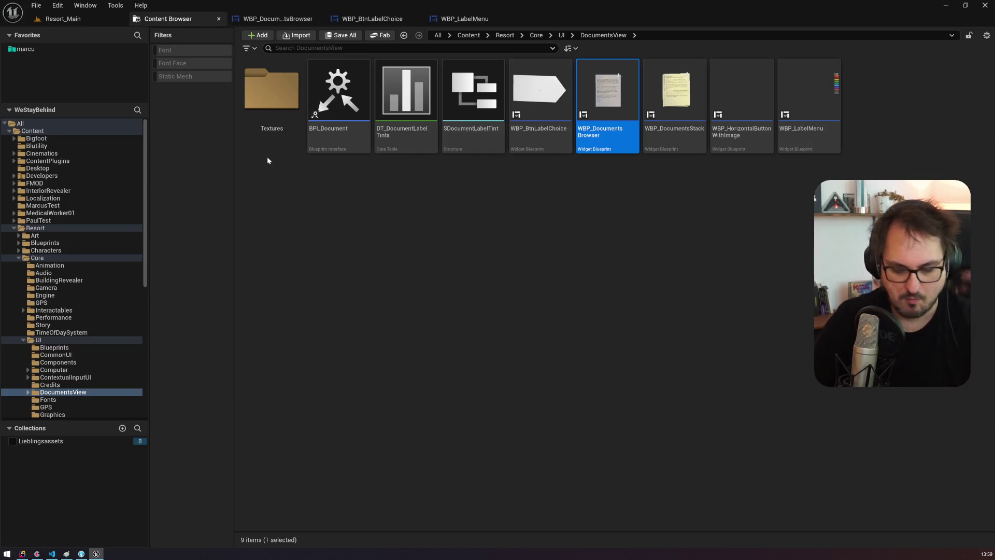
Step: Find WBP_NotesCommonUI via a 'journalom' asset search and open its Labeling graph
key(ctrl+p)
text(journal)
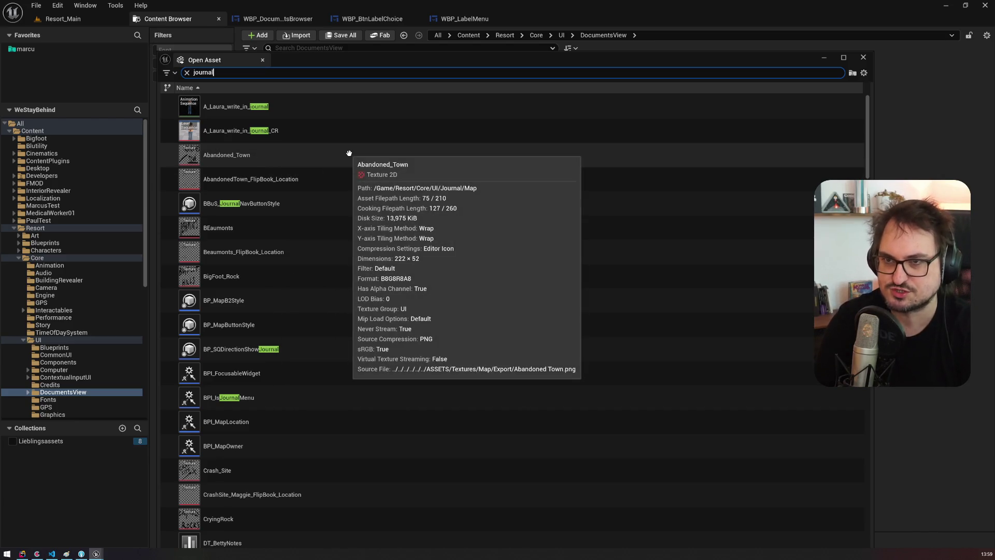
text(notescom)
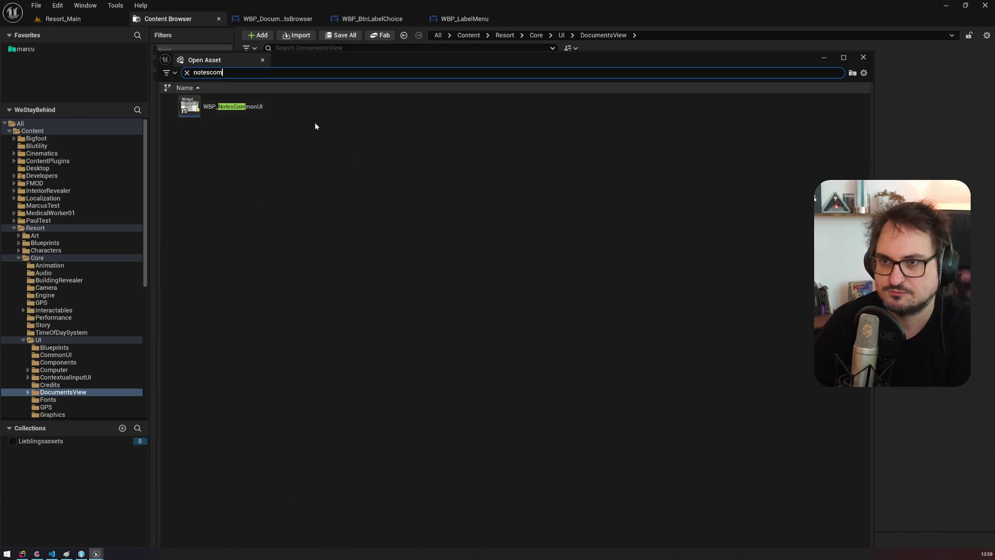
click(306, 100)
key(Return)
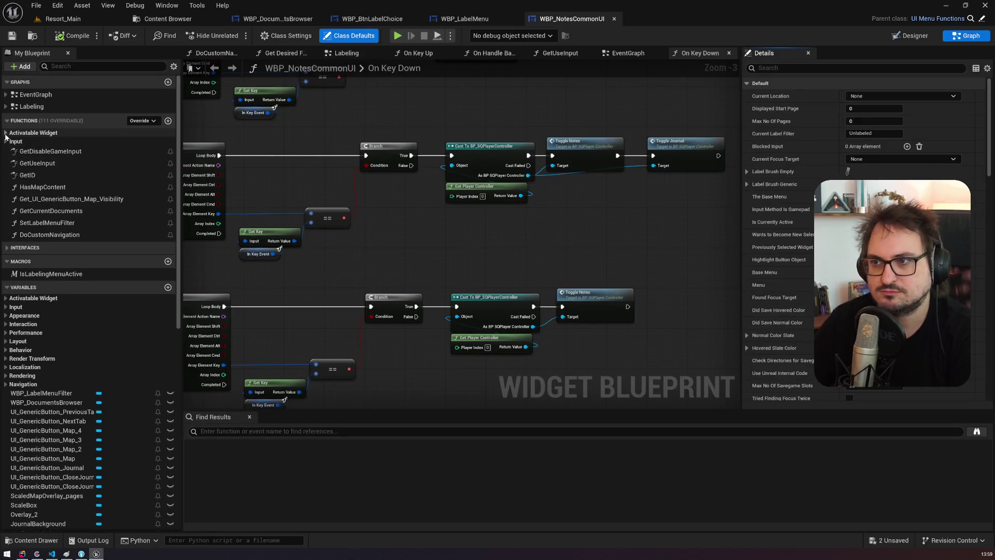
click(6, 106)
double_click(32, 106)
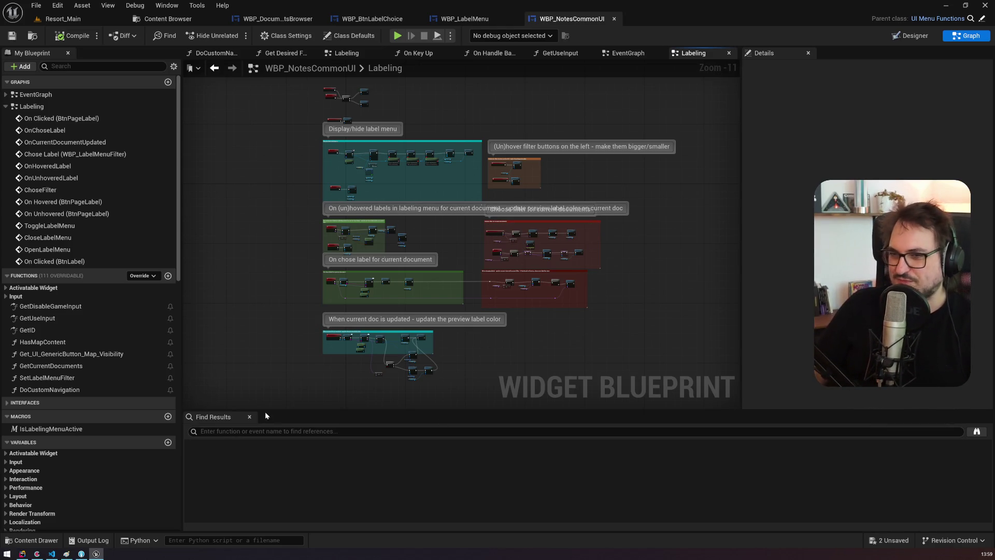
Step: Close Find Results and zoom the Labeling graph to 1:1 around OnChoseLabel
click(249, 417)
scroll(398, 238, up, 1)
scroll(398, 238, up, 2)
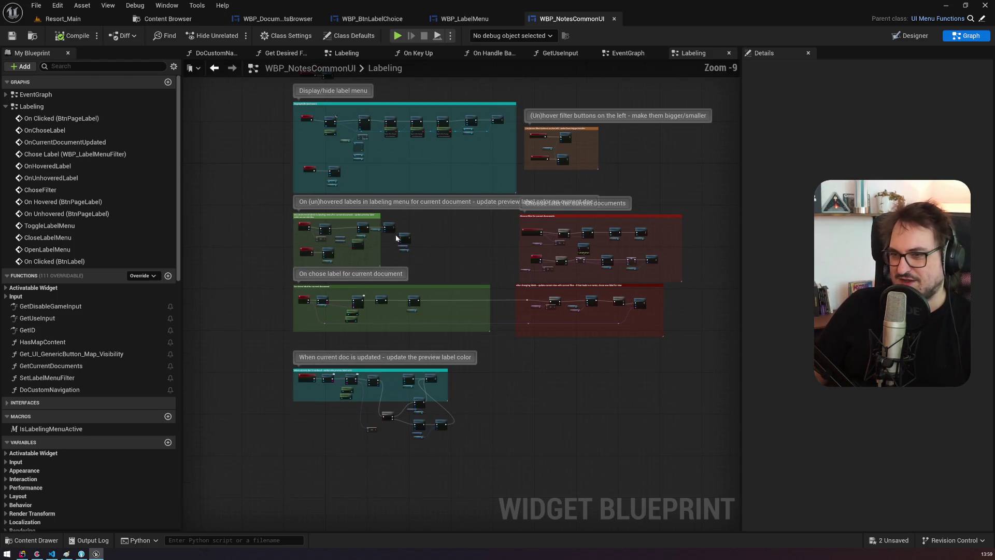
mouse_move(433, 230)
mouse_down()
mouse_move(438, 298)
mouse_move(432, 288)
mouse_up()
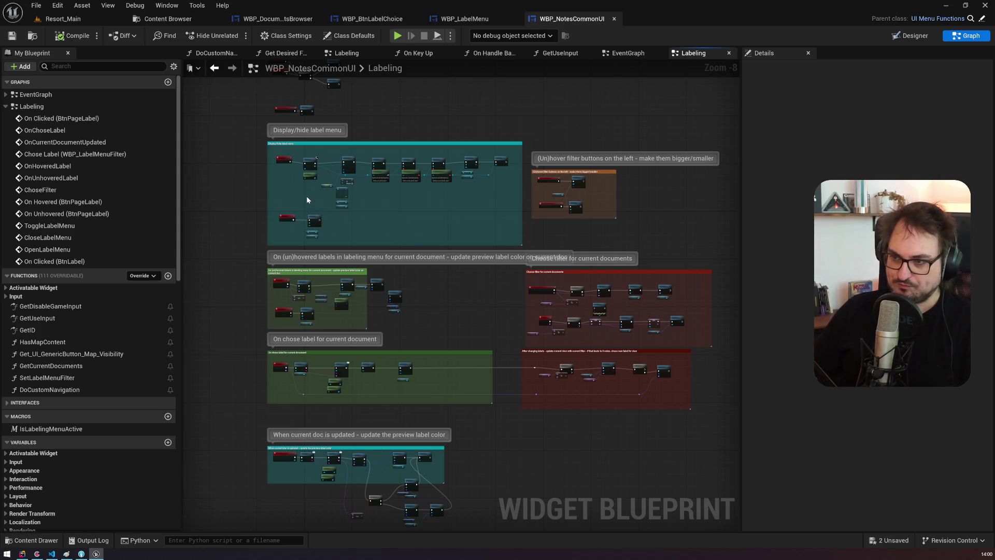
scroll(300, 365, up, 8)
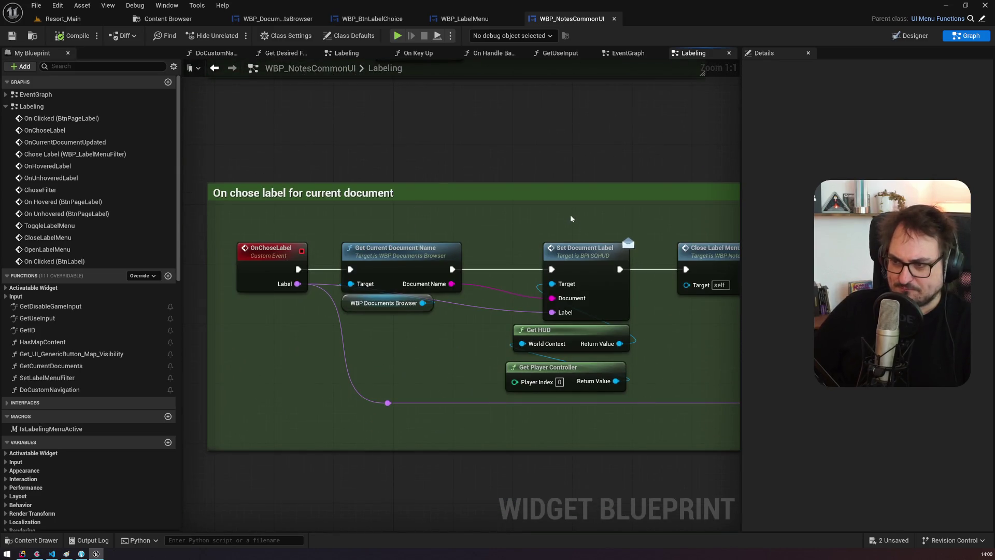
Step: Trace the label-choice chain through Set Document Label to Update Current Document
mouse_move(570, 214)
mouse_down()
mouse_move(486, 200)
mouse_move(463, 225)
mouse_up()
click(462, 226)
drag(573, 199, 443, 172)
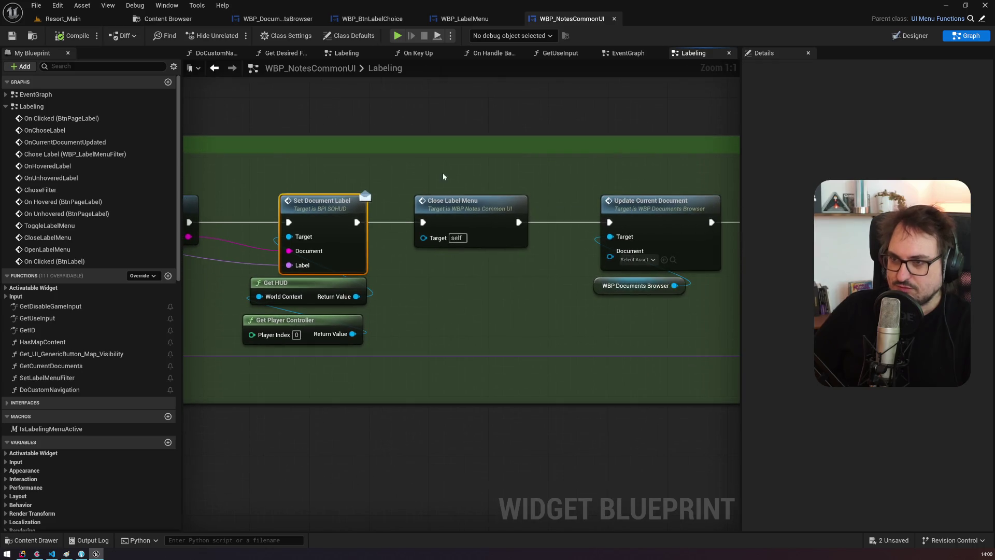
mouse_move(560, 178)
mouse_down()
mouse_move(462, 153)
mouse_move(444, 180)
mouse_up()
click(444, 180)
drag(573, 218, 193, 207)
Step: Follow the Branch, Filter Documents and Chose Filter nodes, then launch the game preview
scroll(566, 217, down, 2)
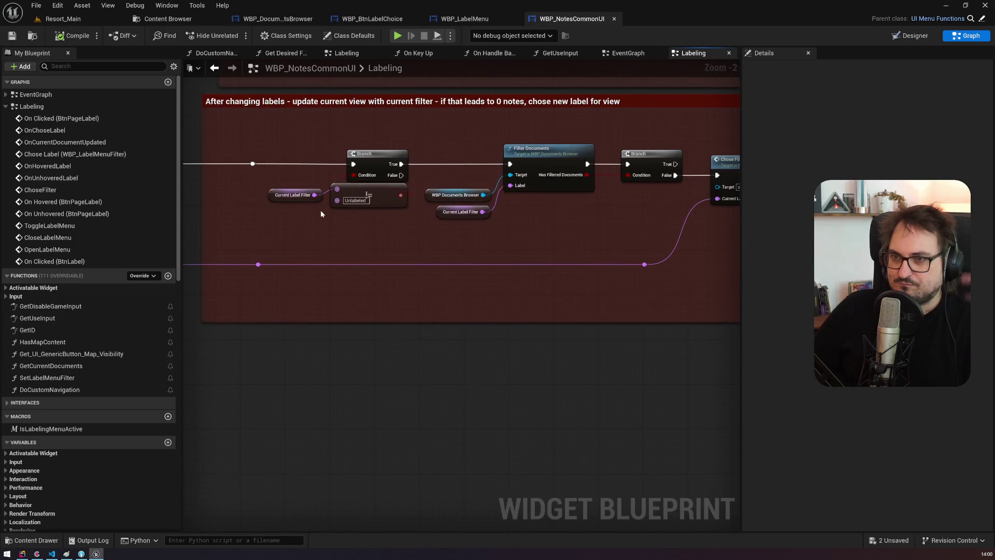
drag(293, 219, 409, 149)
drag(467, 187, 337, 184)
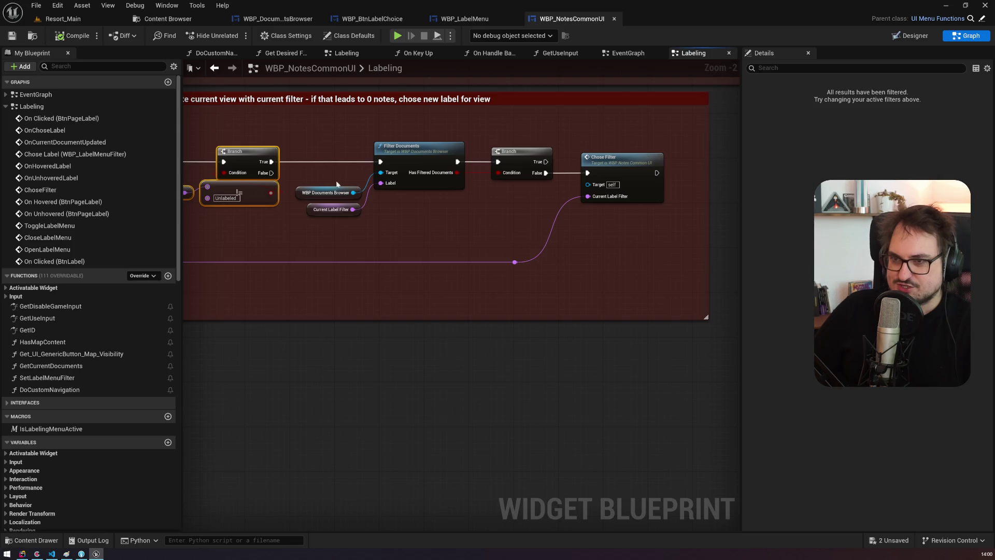
drag(334, 233, 414, 151)
click(404, 148)
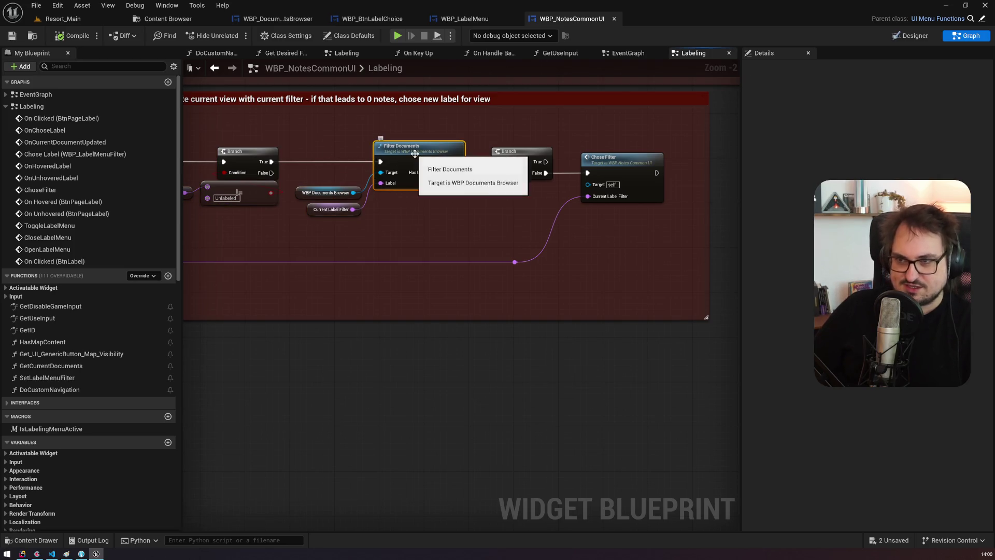
mouse_move(404, 214)
mouse_down()
mouse_move(456, 254)
mouse_move(559, 248)
mouse_move(297, 193)
mouse_up()
click(555, 194)
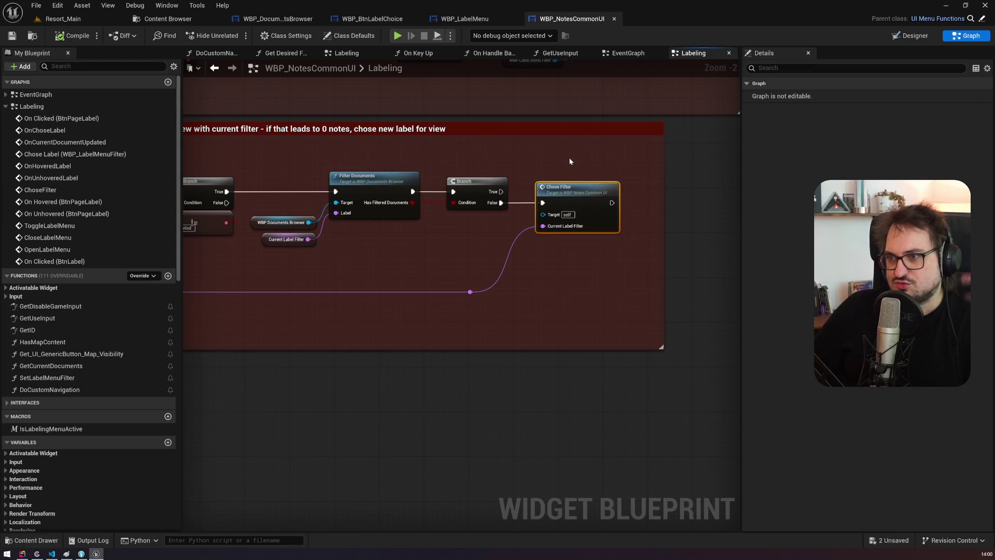
click(392, 177)
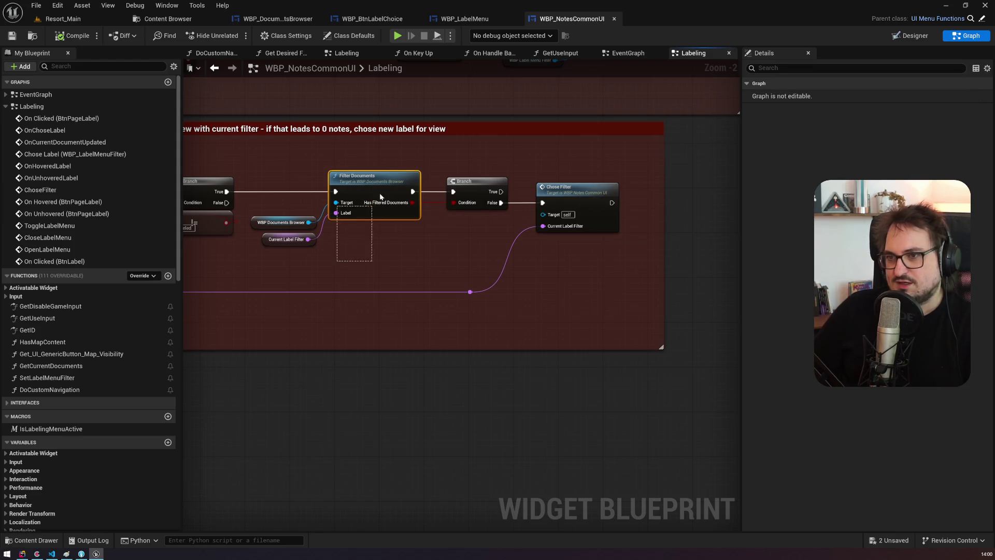
drag(391, 177, 676, 171)
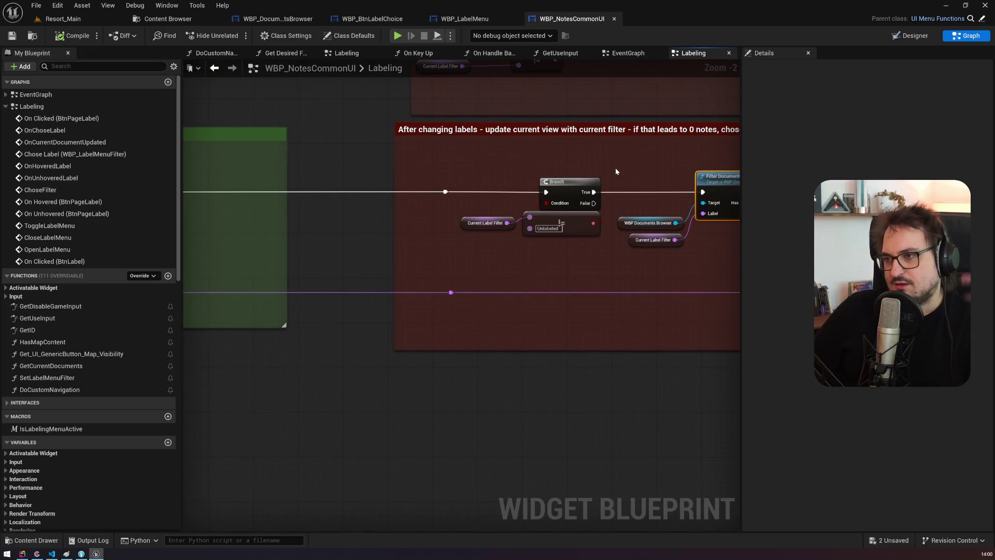
drag(612, 171, 393, 155)
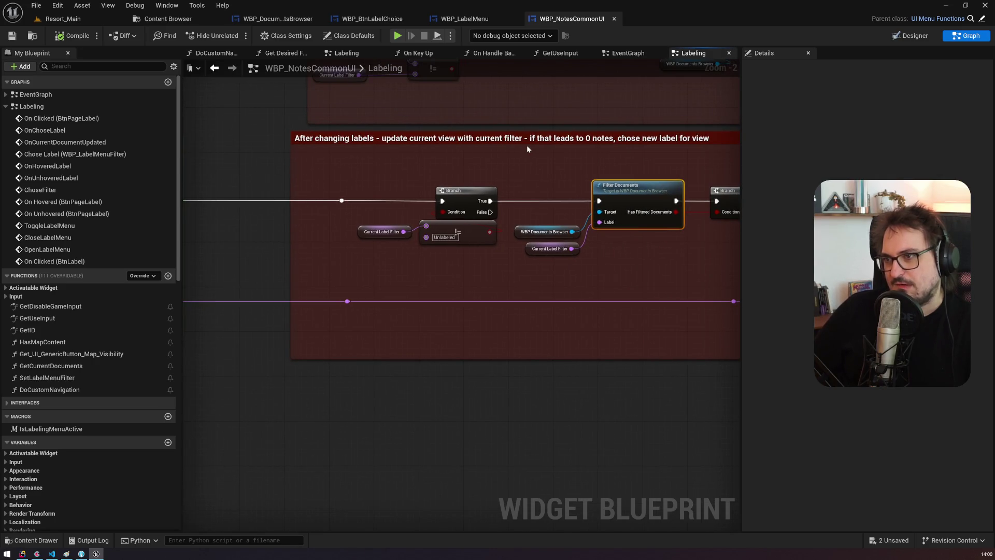
drag(607, 146, 454, 126)
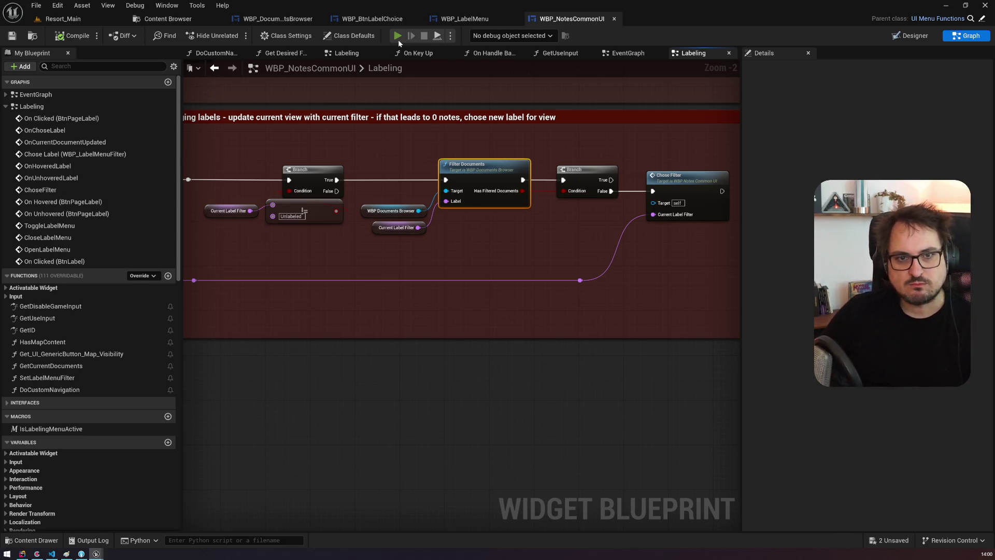
click(397, 40)
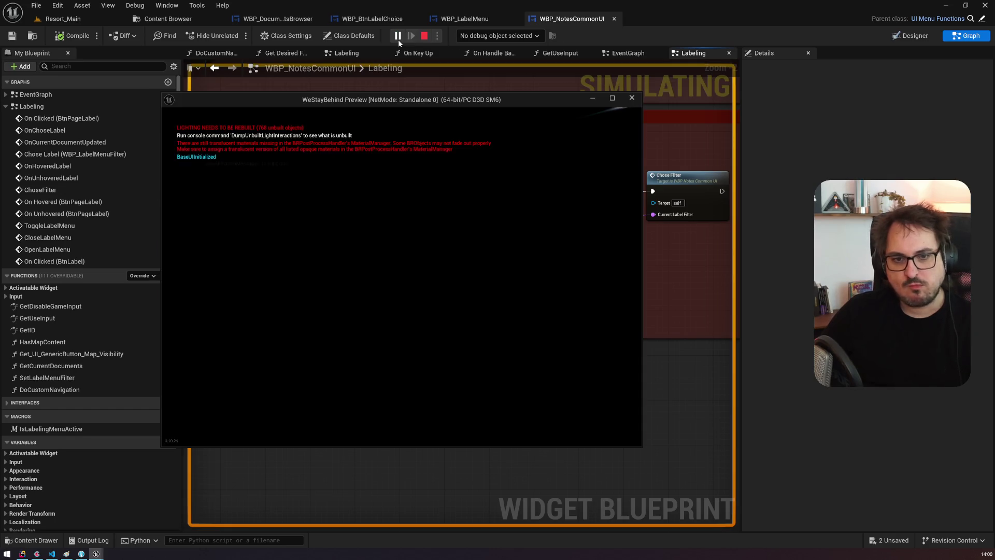
Step: Load the day28 save with the 'ce load day28' console command and open the journal with N
key(grave)
key(Up)
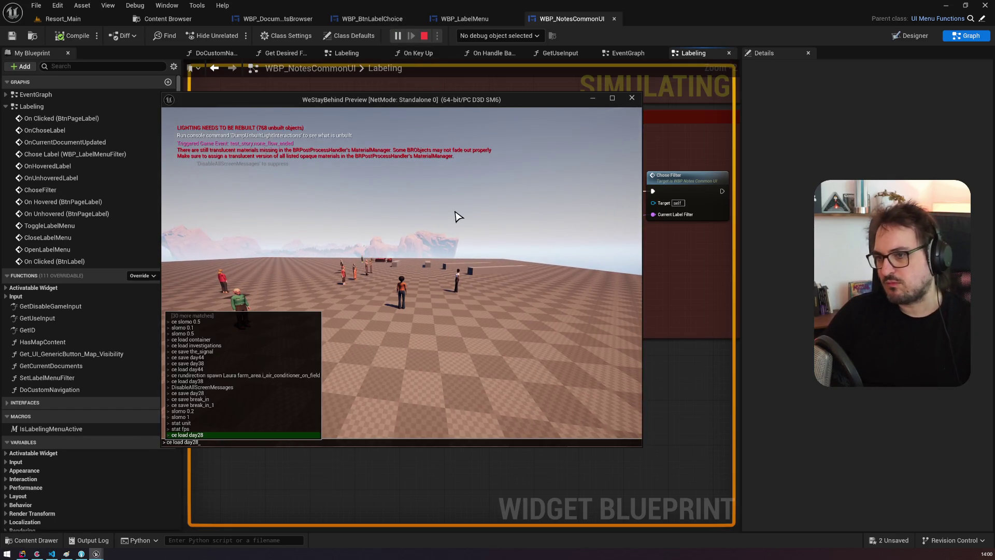
key(Return)
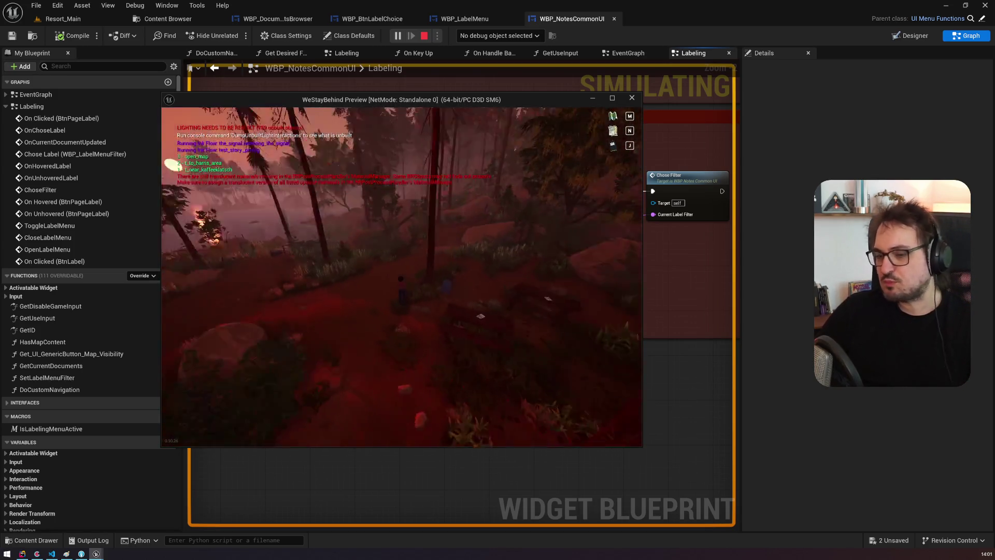
key(n)
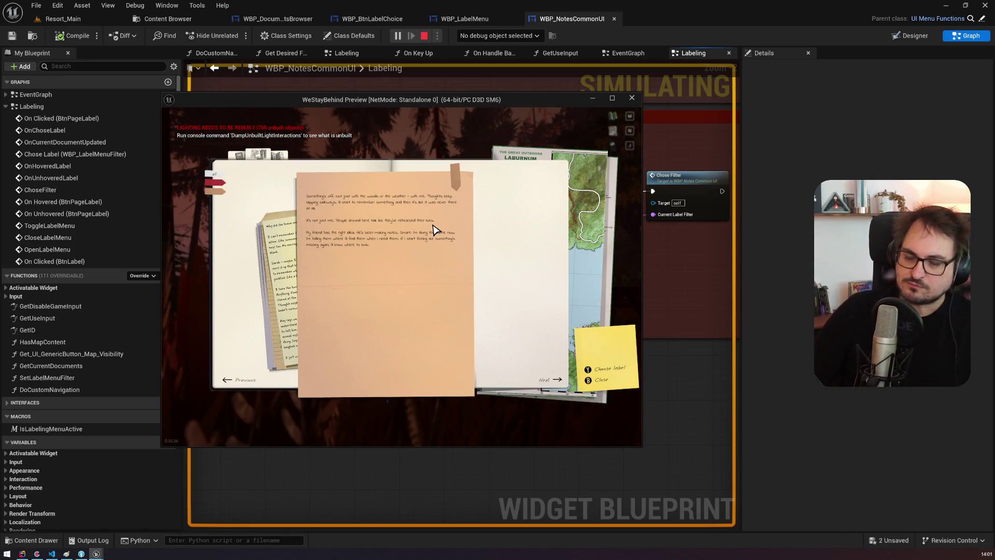
Step: Filter the journal to red documents and relabel the diary page blue
click(215, 181)
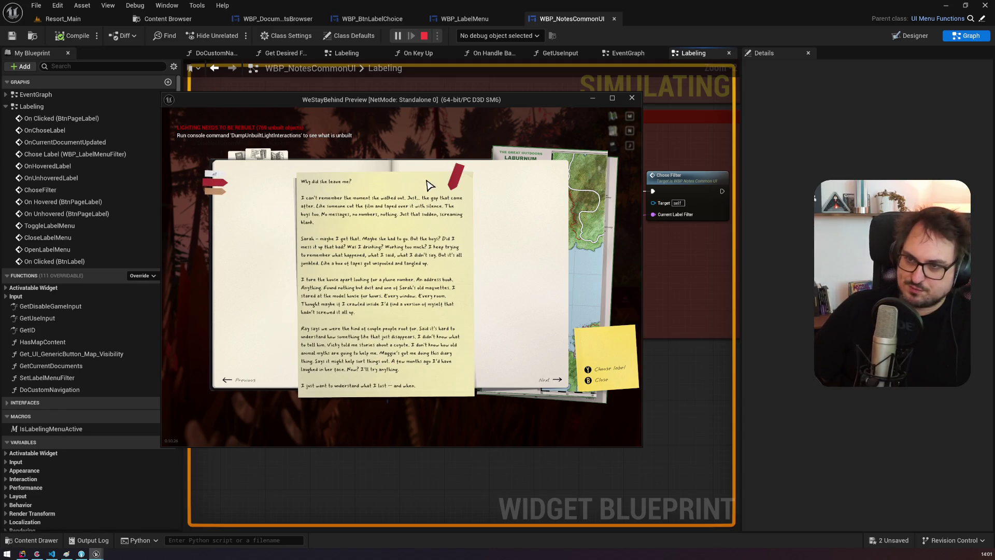
click(459, 183)
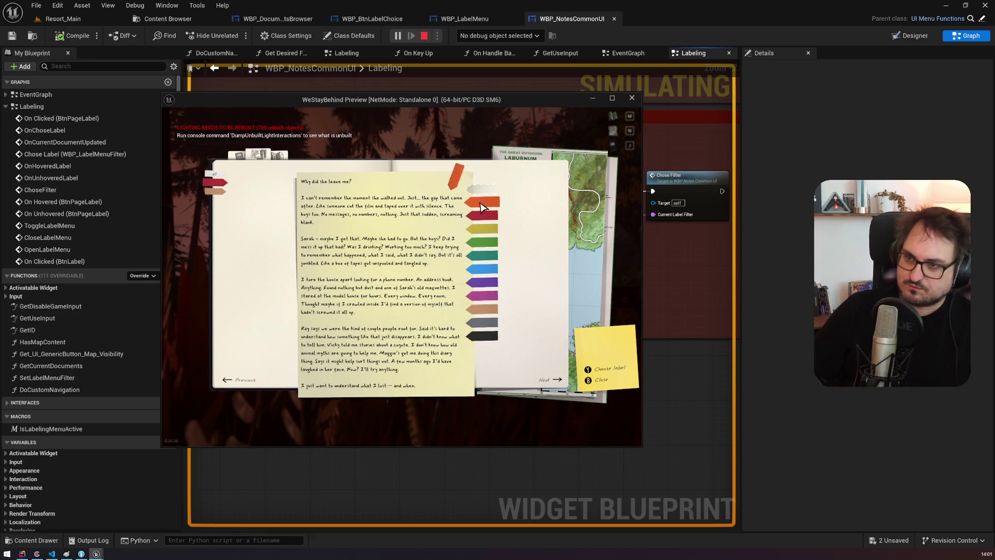
click(483, 269)
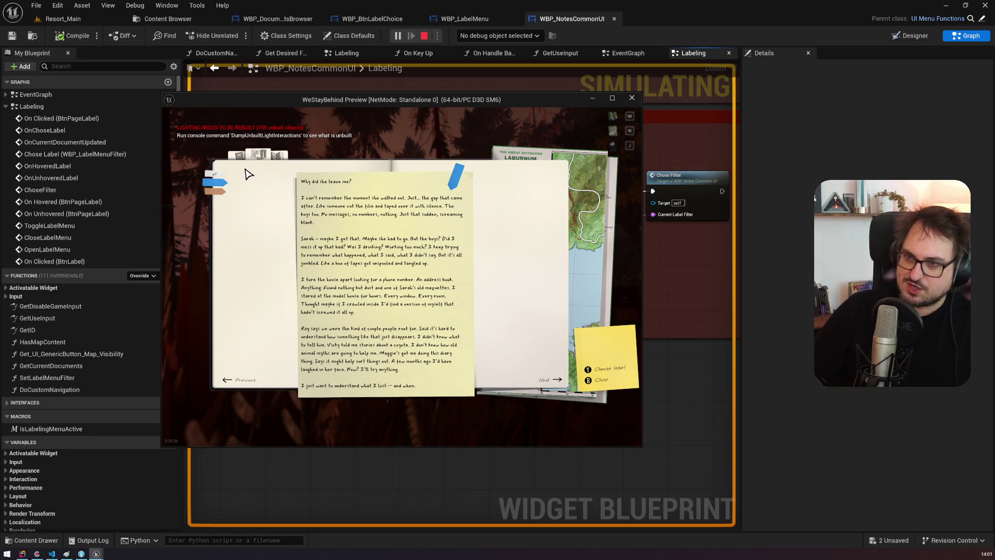
Step: Filter to orange, relabel the laburnum note blue, open the brown note's labels, and enlarge the preview
click(215, 191)
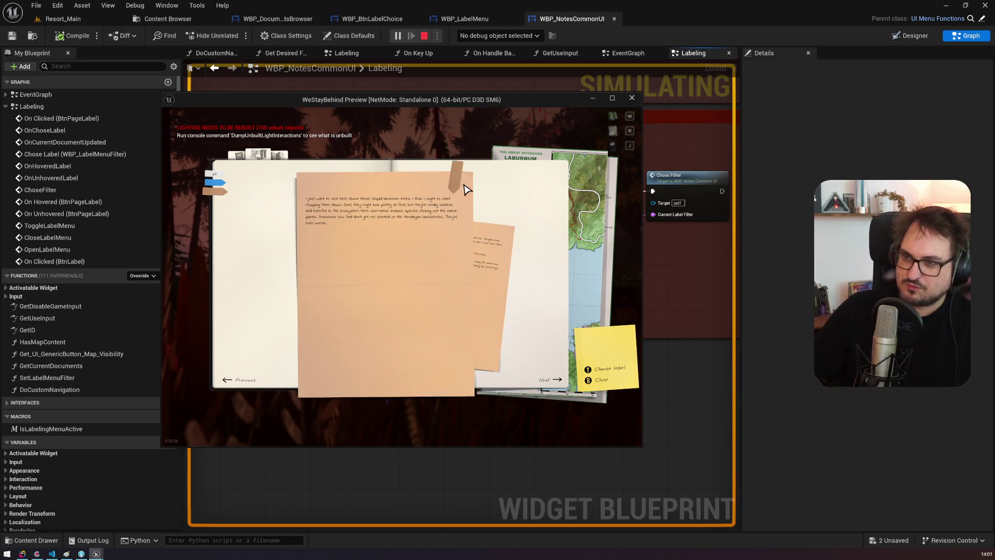
click(462, 184)
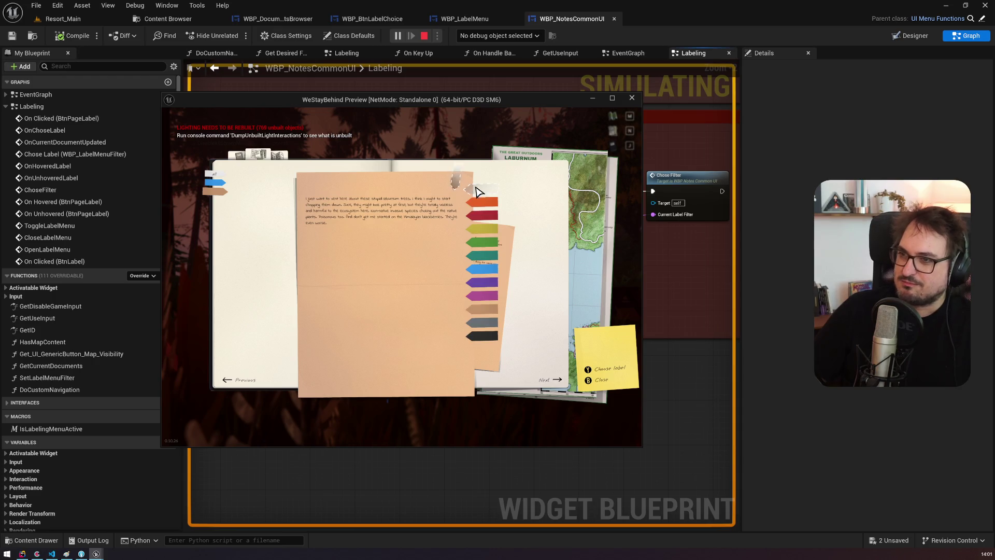
click(494, 273)
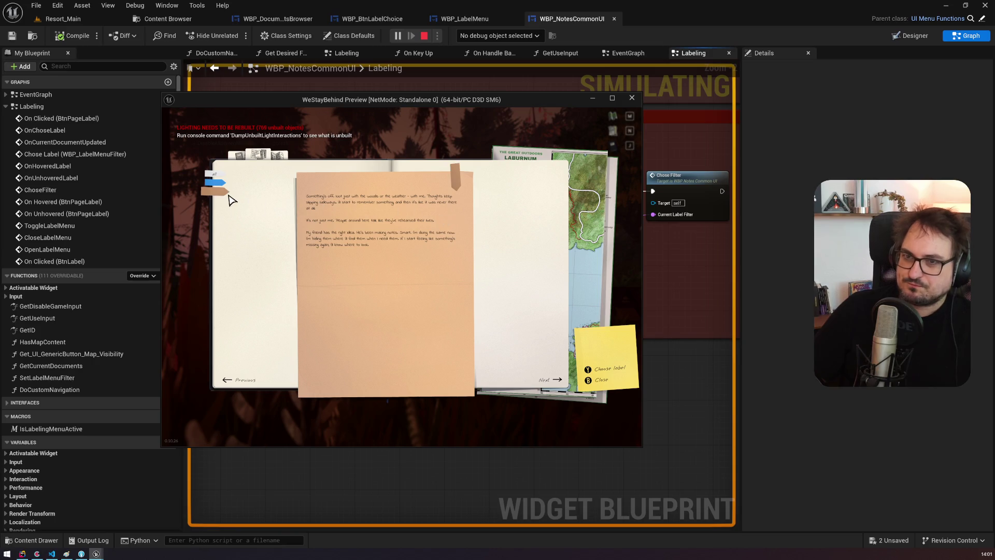
click(452, 185)
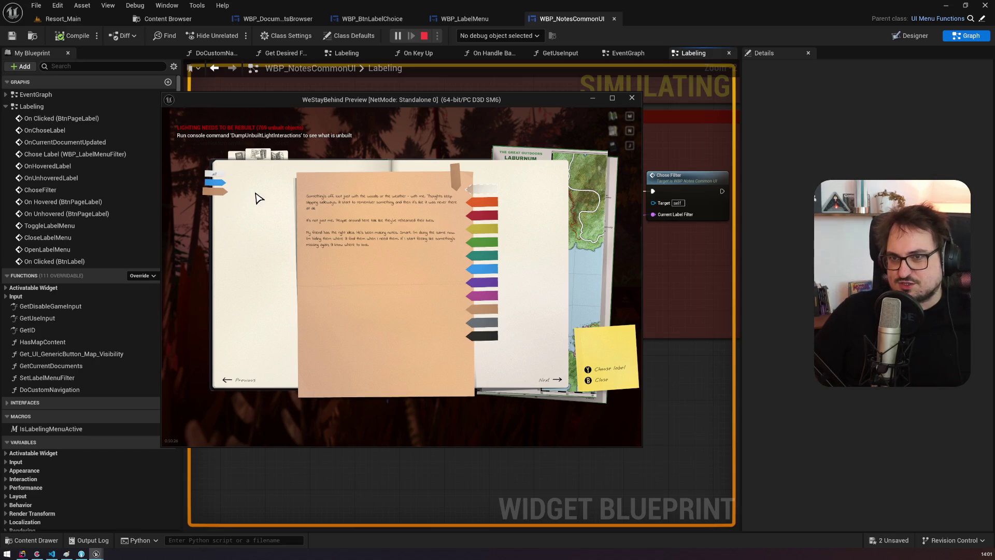
mouse_move(162, 93)
mouse_down()
mouse_move(67, 57)
mouse_move(23, 27)
mouse_up()
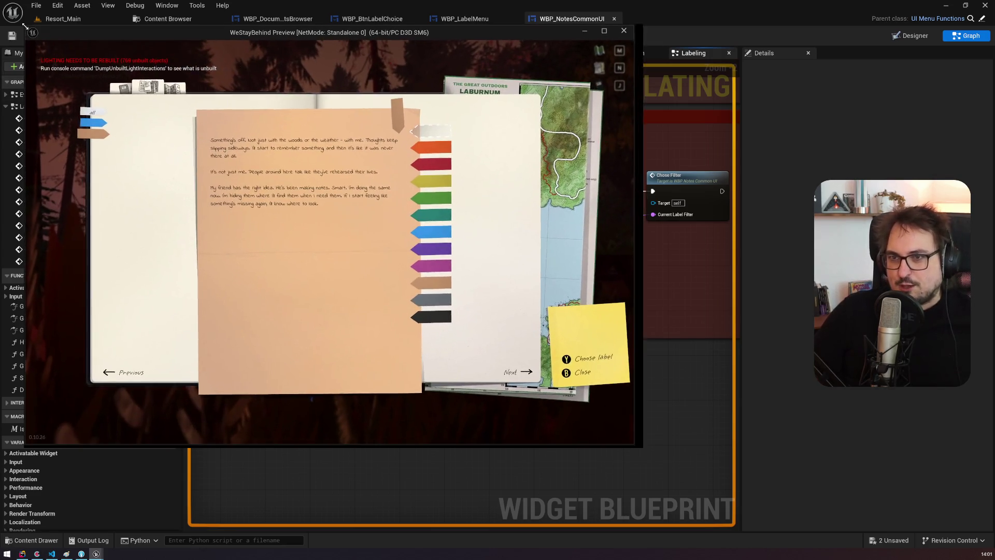
Step: Label the current note blue, then bring the yellow diary page forward and relabel it red
drag(148, 38, 257, 86)
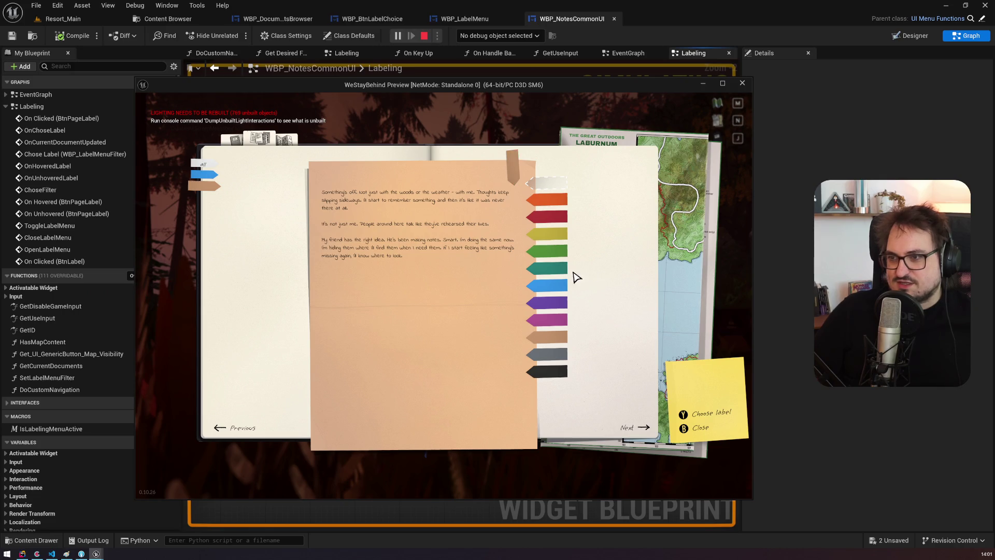
click(552, 290)
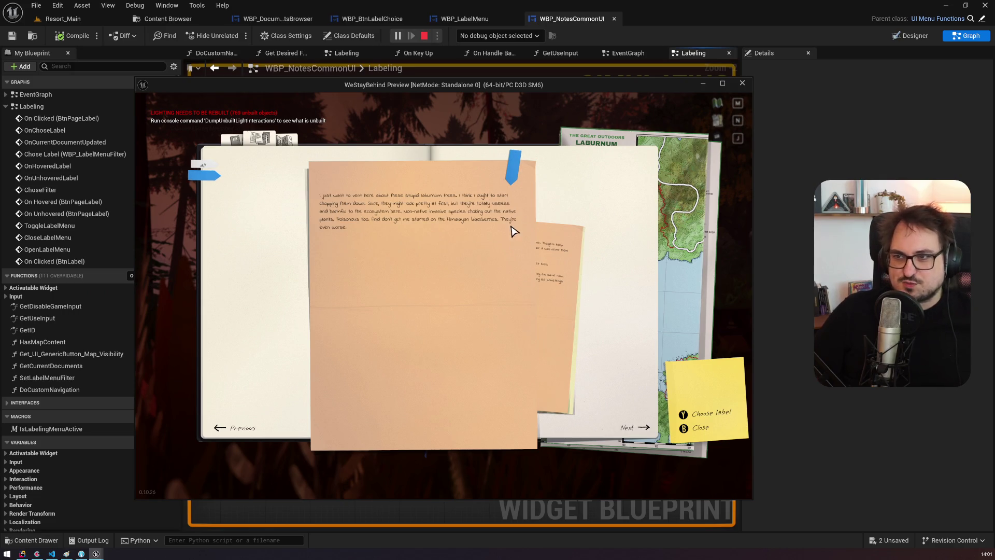
click(555, 285)
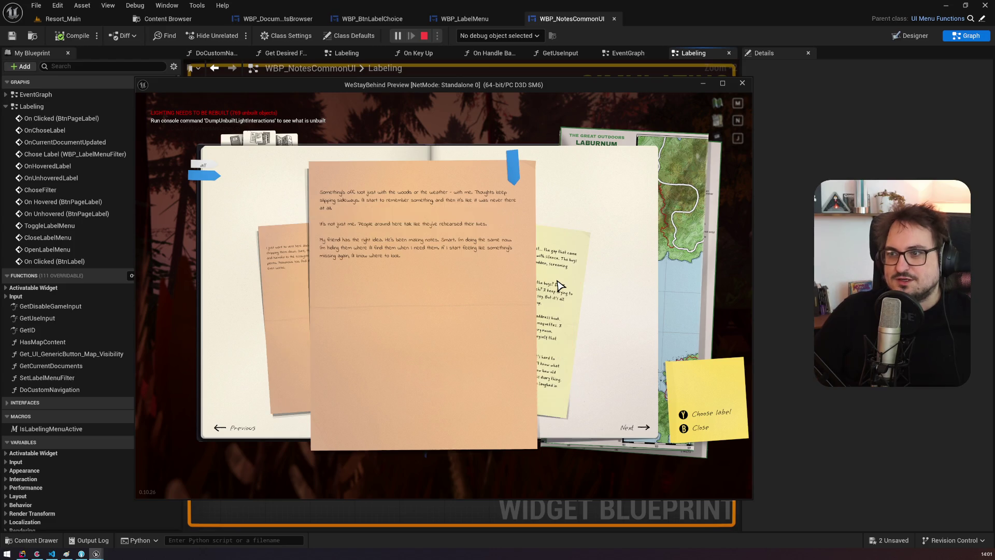
click(510, 176)
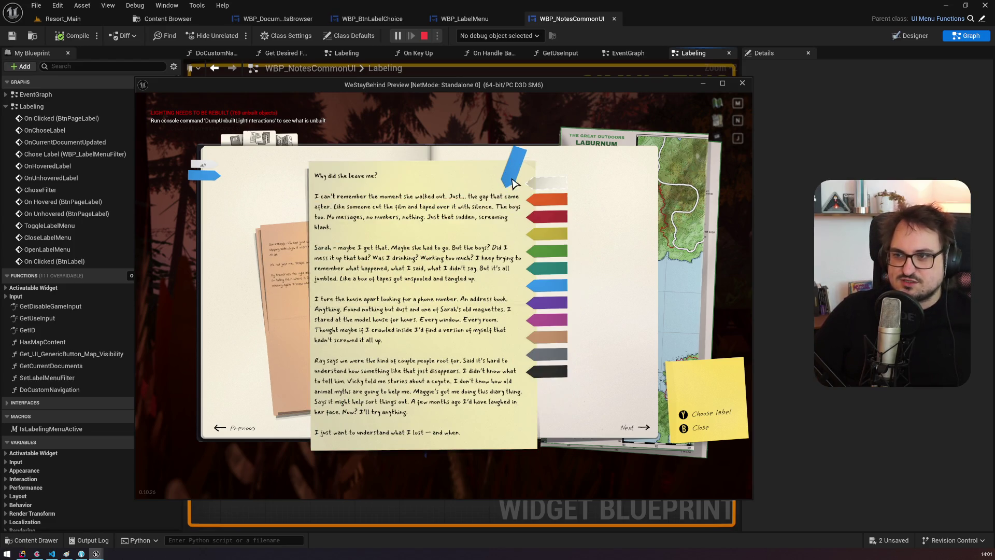
click(554, 226)
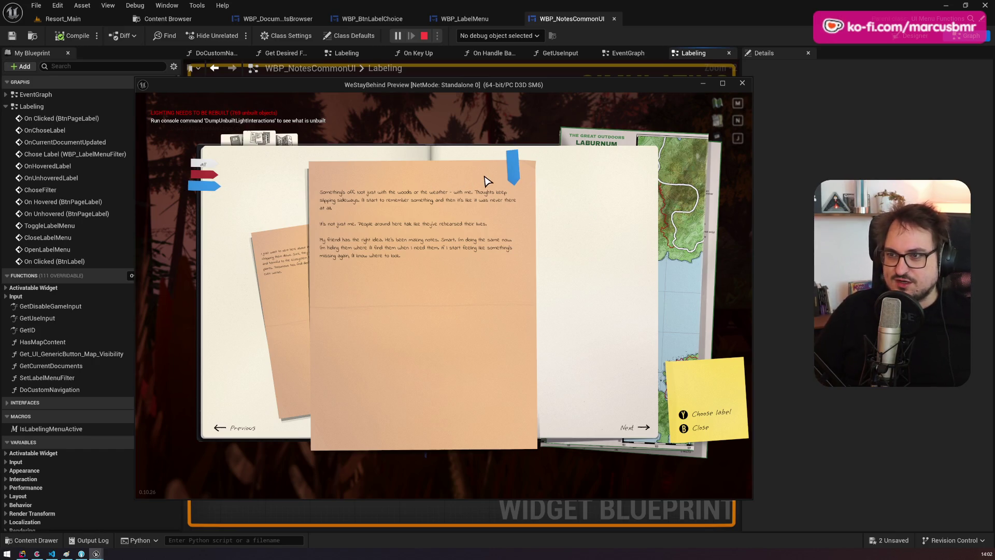
Step: Change another note's label, filter to red, and give the peach note a non-red label
click(512, 171)
click(550, 223)
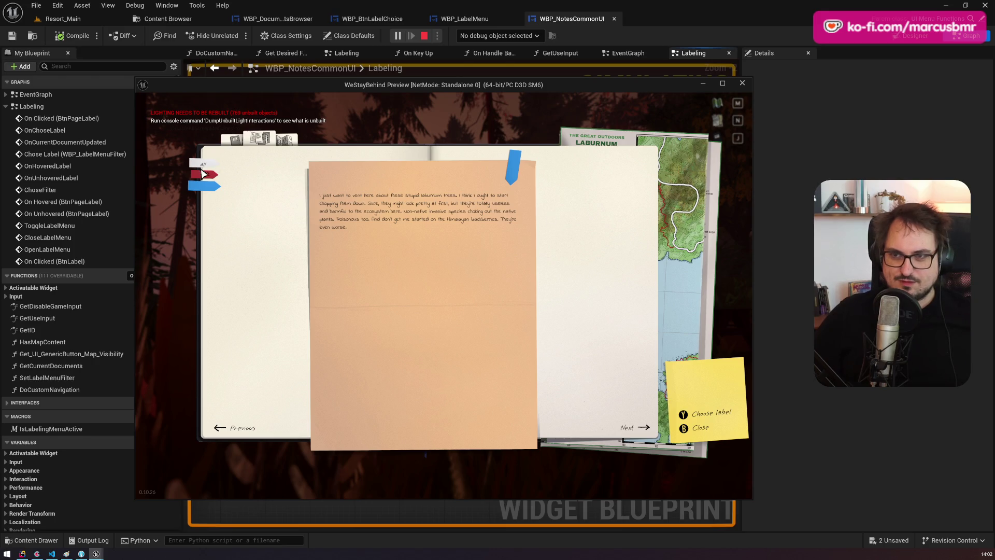
click(205, 175)
click(549, 247)
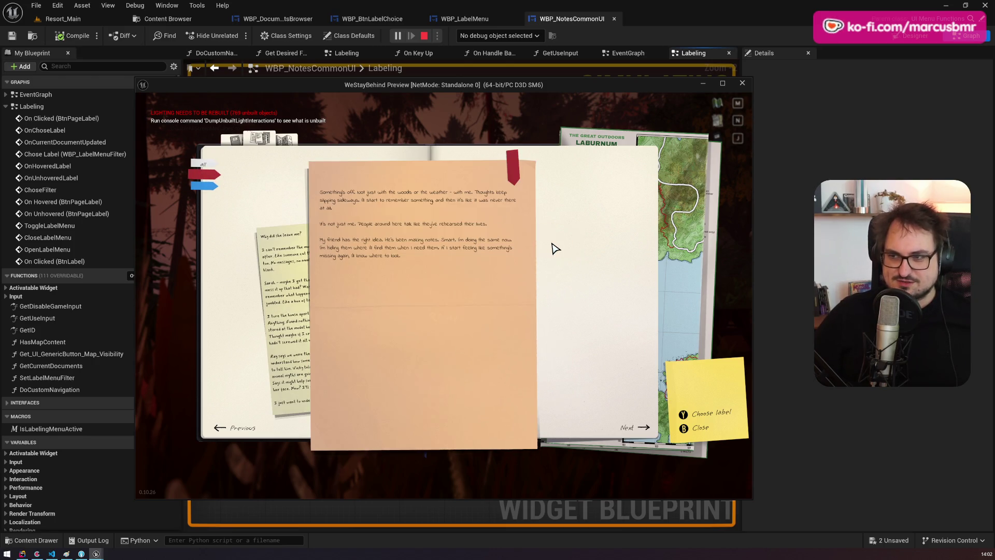
click(513, 167)
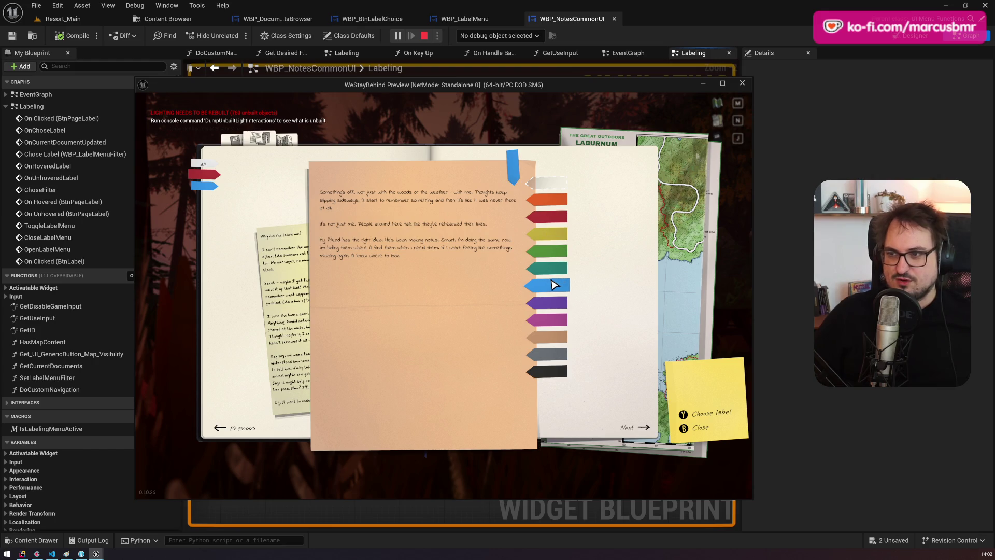
click(555, 284)
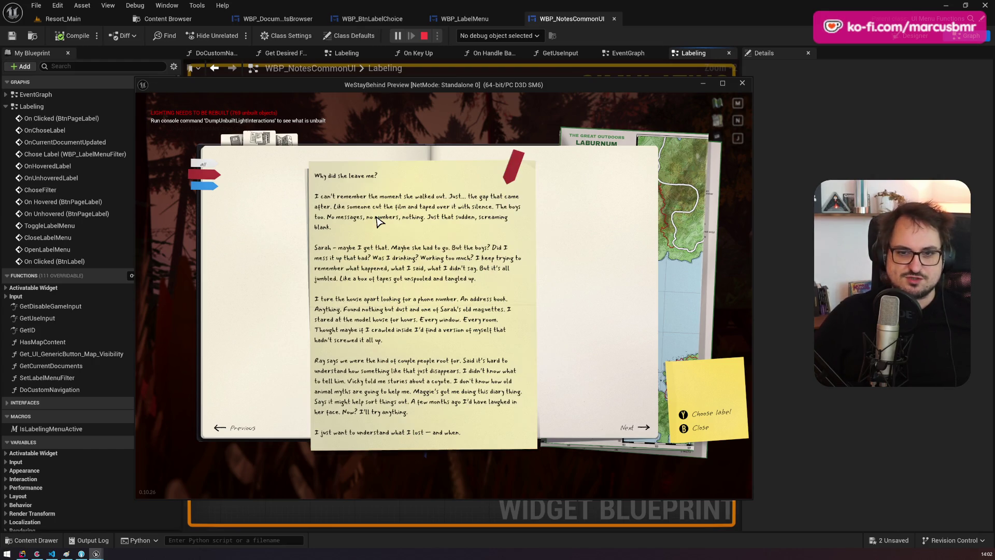
Step: Filter to blue-tagged documents and cycle notes until 'Something's off' is in front
click(197, 185)
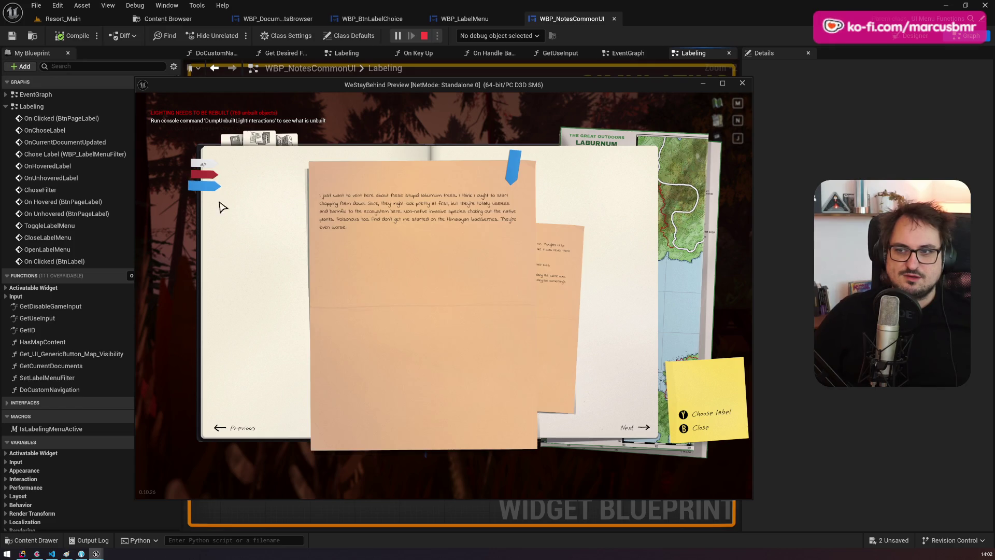
click(557, 274)
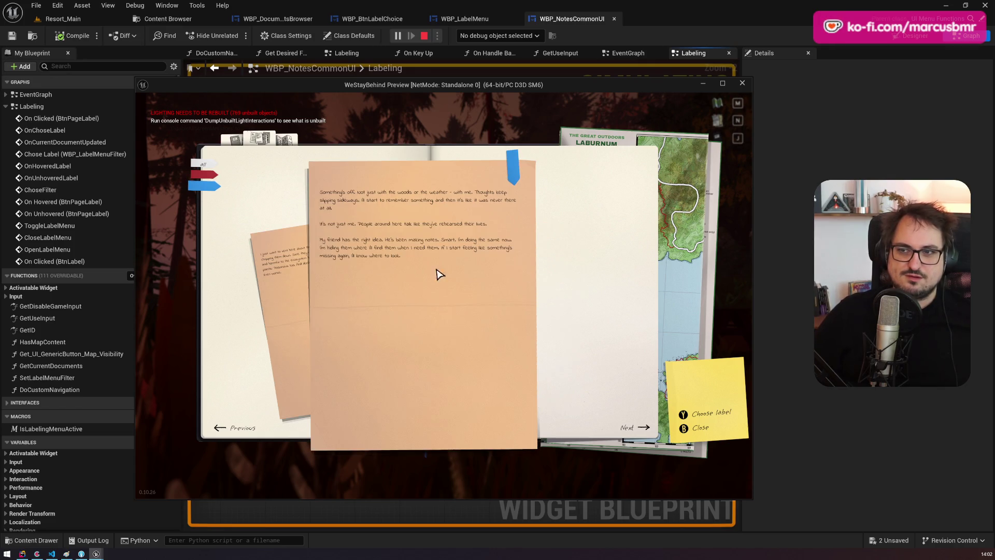
click(305, 270)
click(558, 275)
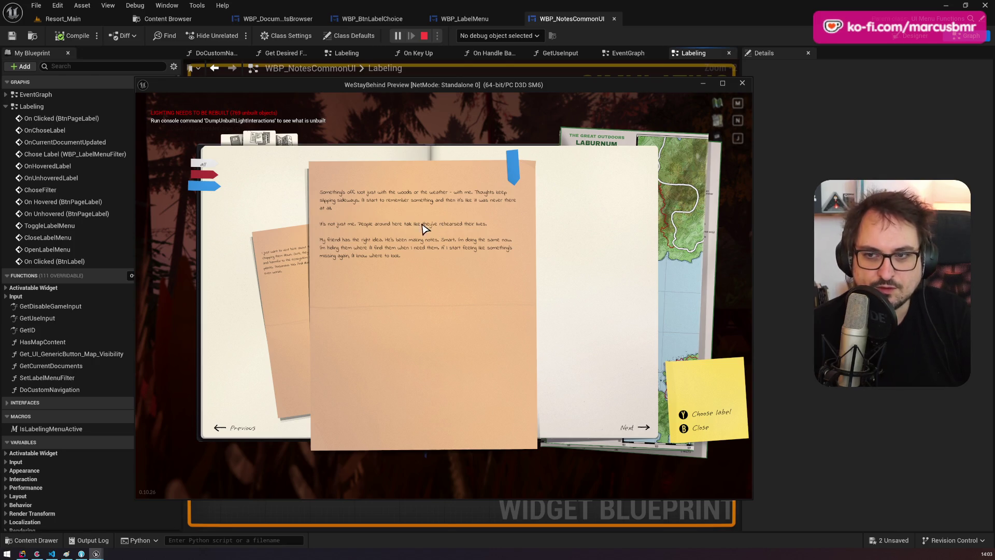
Step: Show all documents, bring the handwritten letter forward, and tag it orange
click(210, 166)
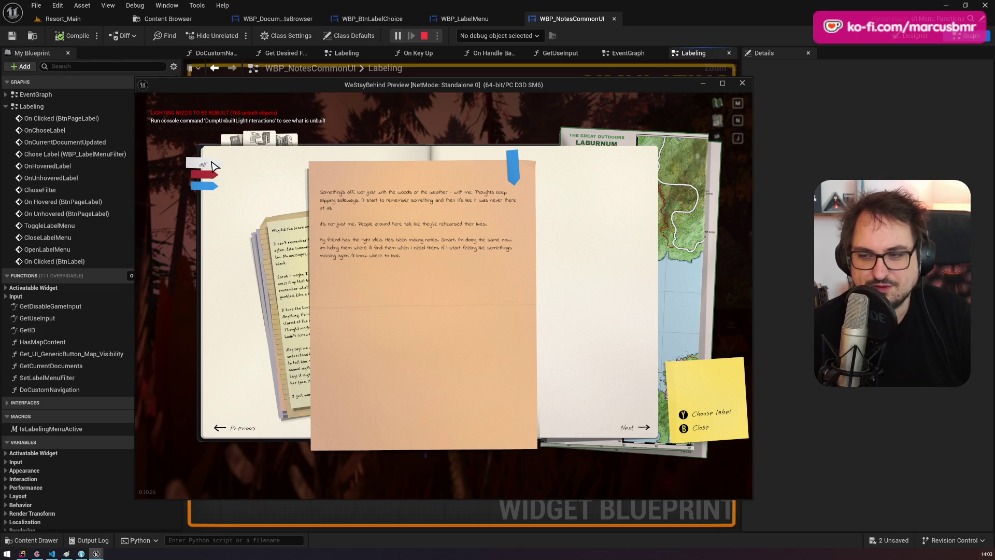
click(283, 239)
click(283, 240)
click(283, 239)
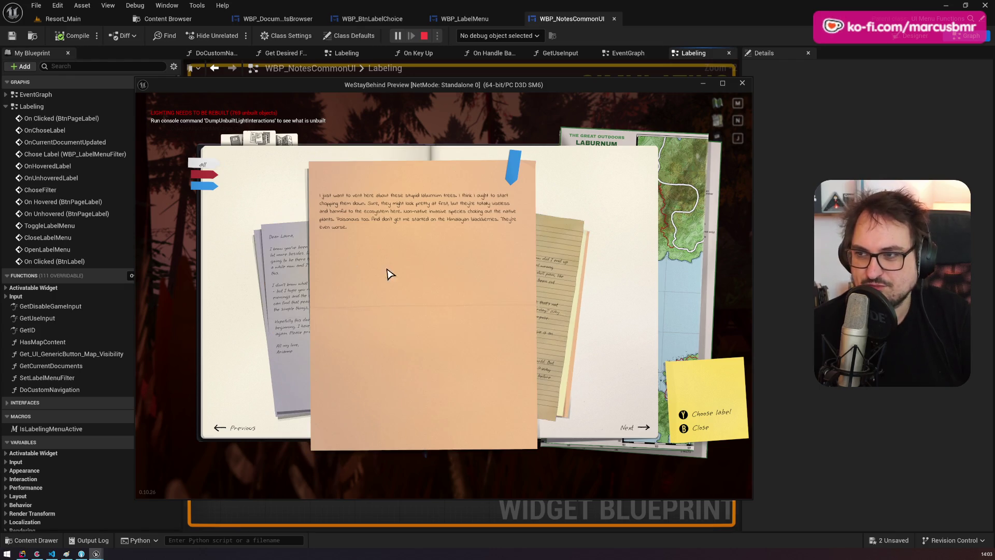
click(285, 271)
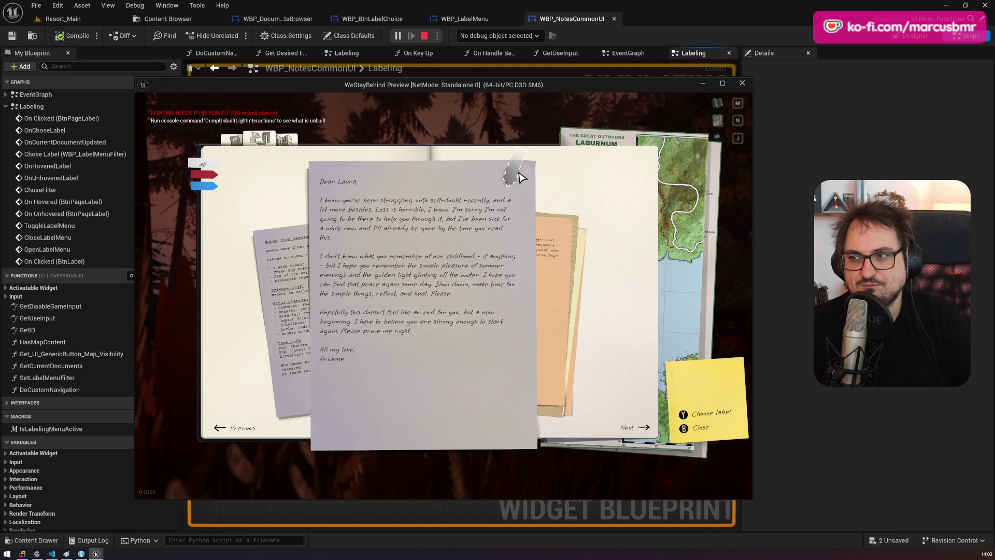
click(520, 178)
click(557, 202)
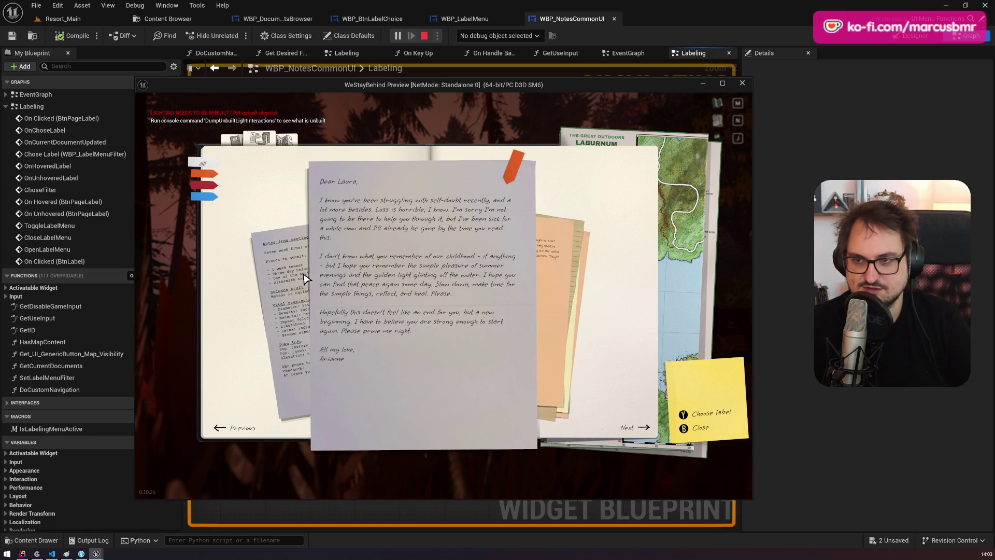
Step: Tag the editor meeting notes orange, filter to orange, and reopen the letter's colour labels
click(515, 173)
click(551, 209)
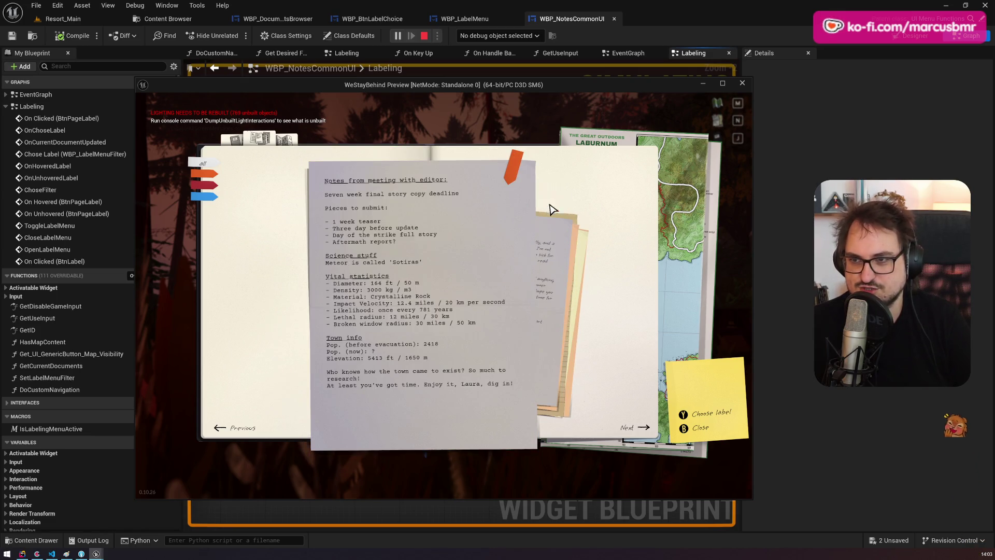
click(204, 174)
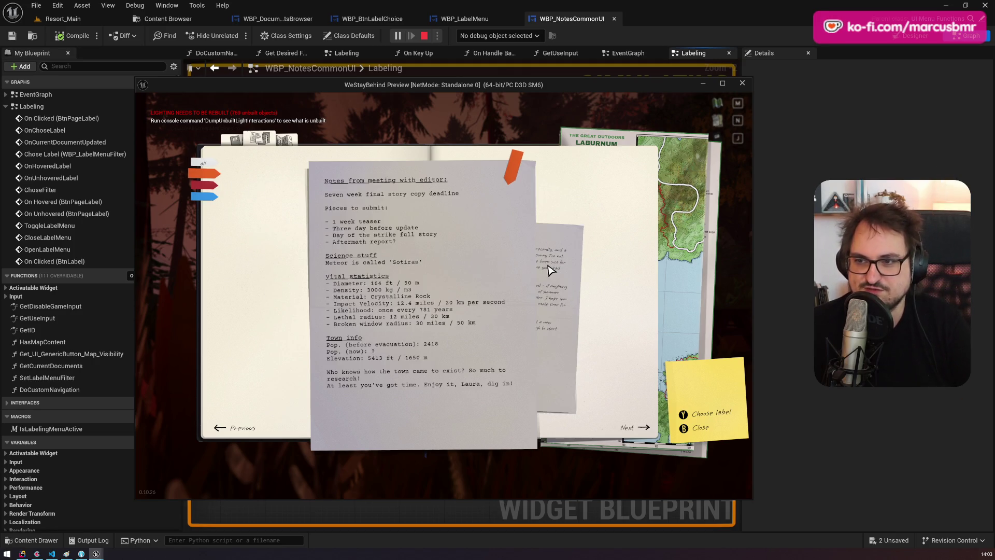
click(524, 177)
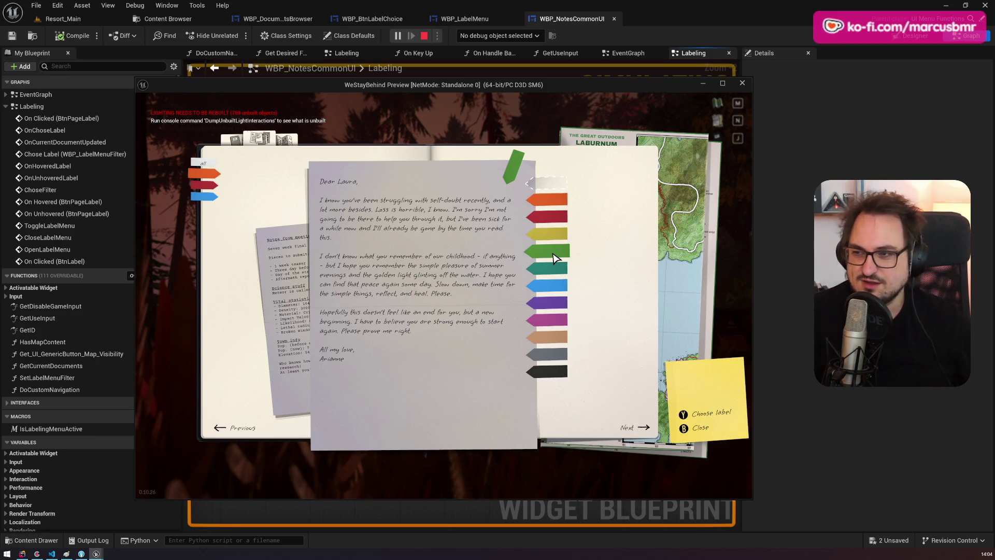
Step: Tag the handwritten letter green and retag the meeting notes from orange to green
click(553, 253)
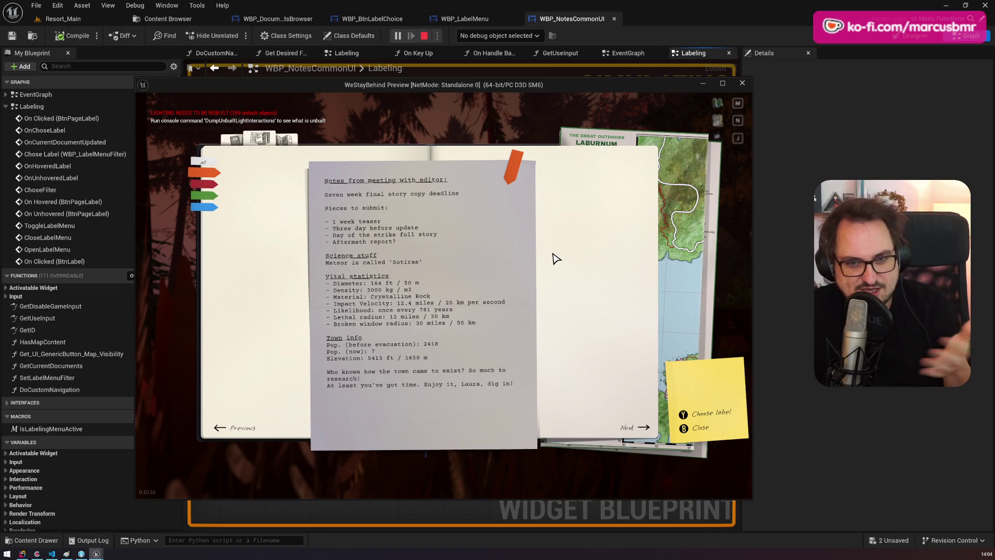
click(511, 167)
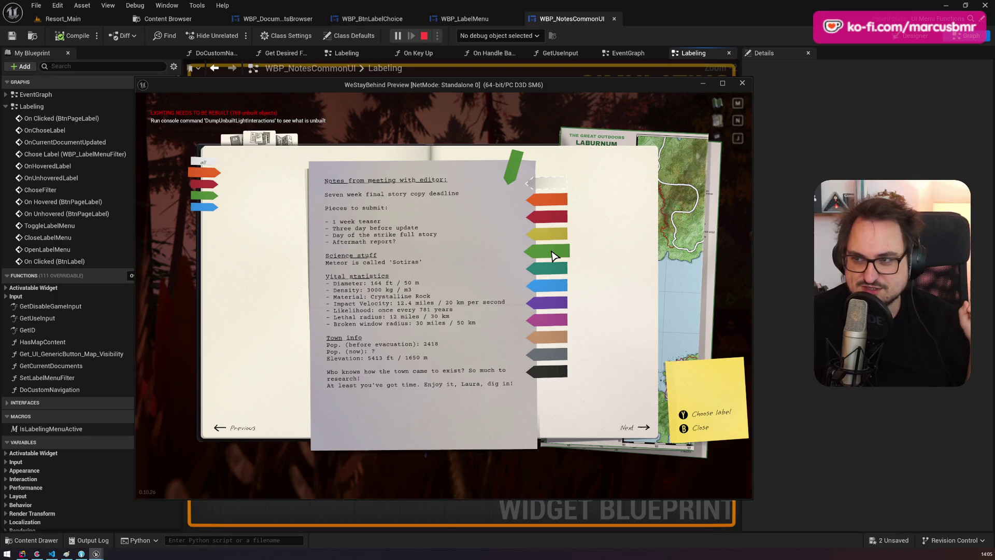
click(552, 254)
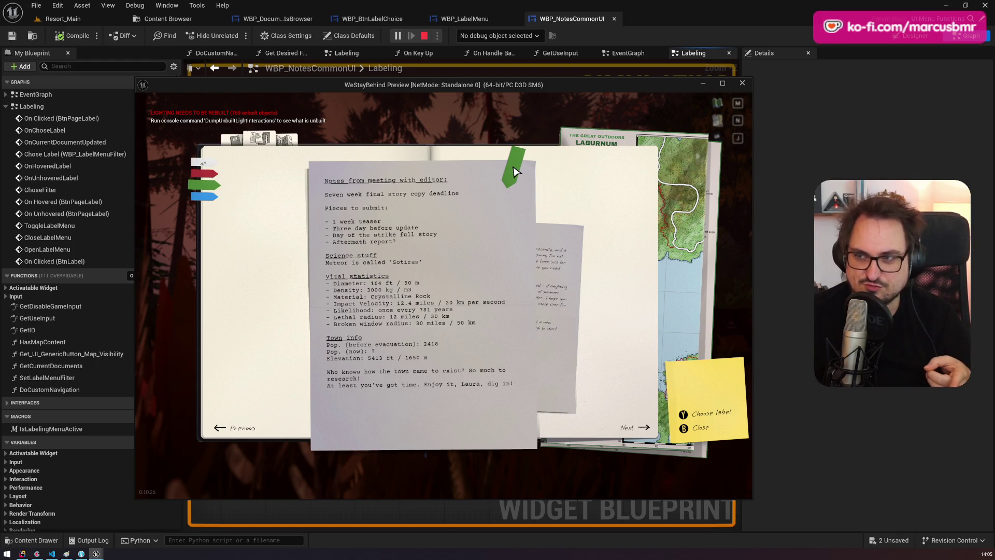
click(567, 256)
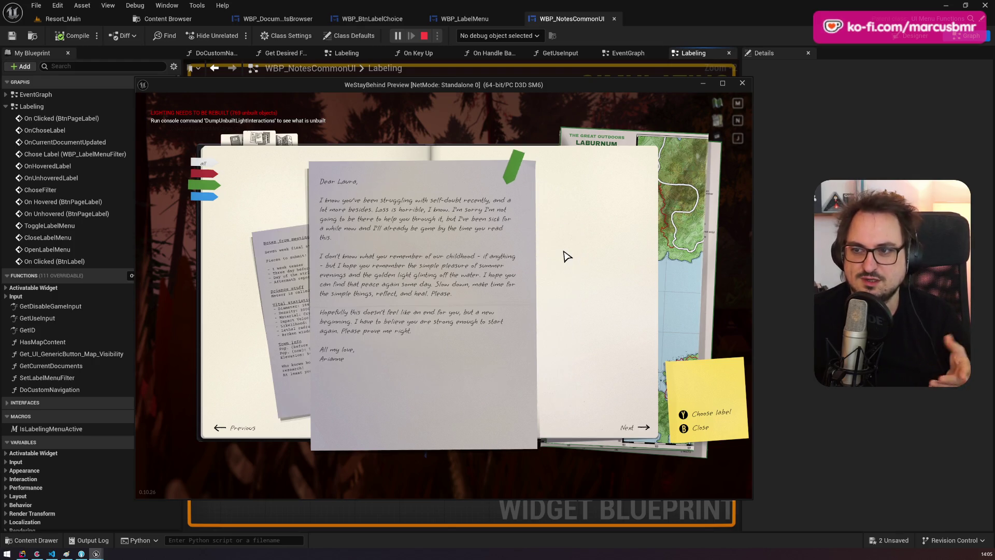
click(295, 277)
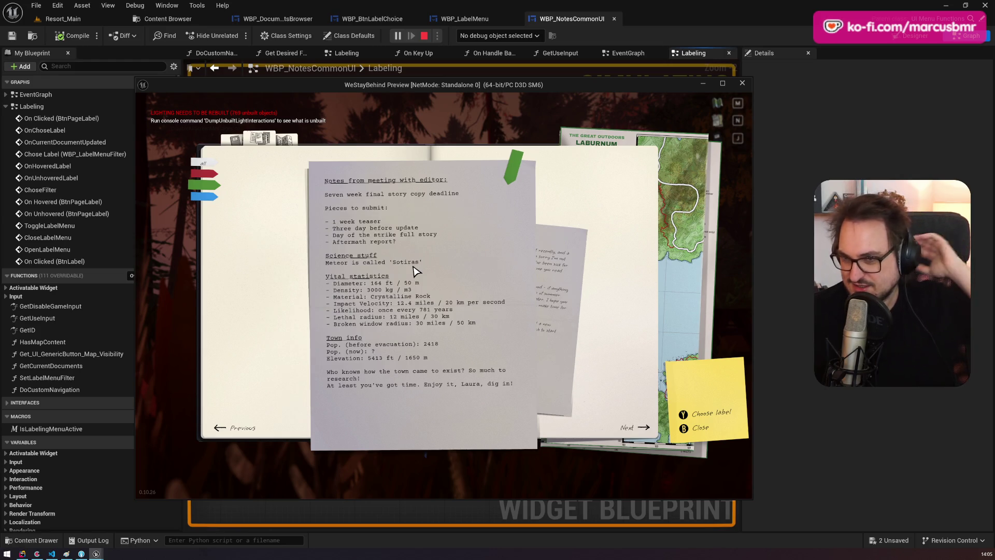
click(556, 267)
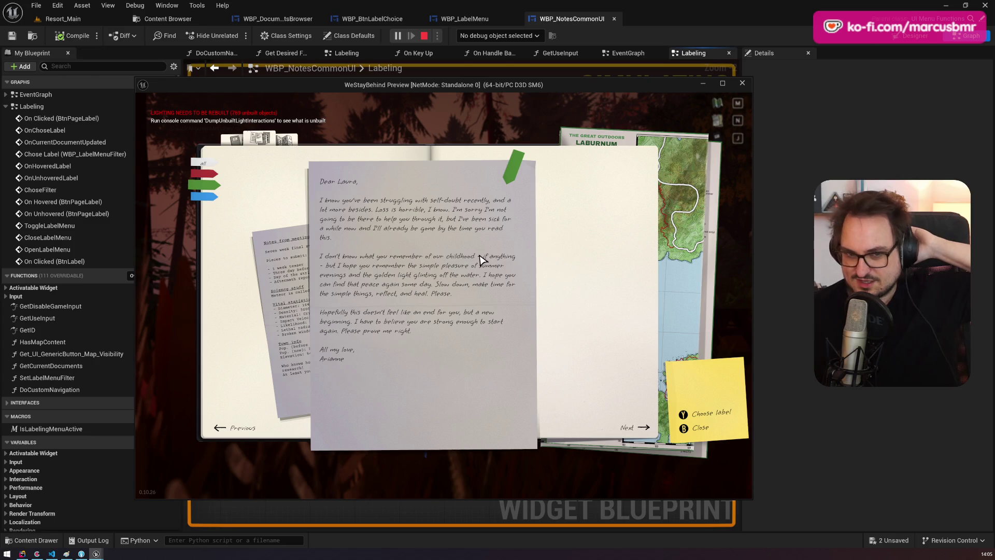
click(289, 273)
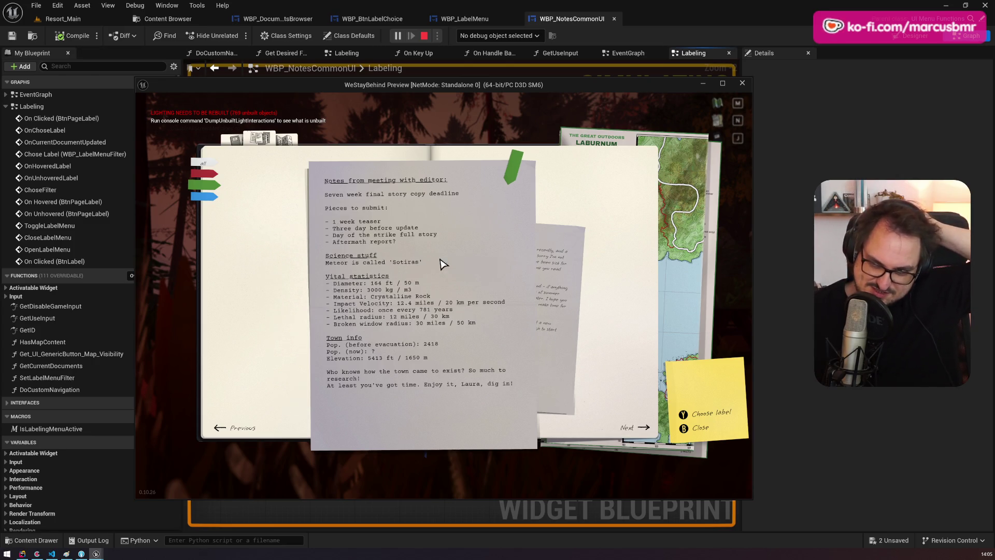
Step: Under the blue filter, retag the Something's off and laburnum notes green
click(505, 175)
click(513, 172)
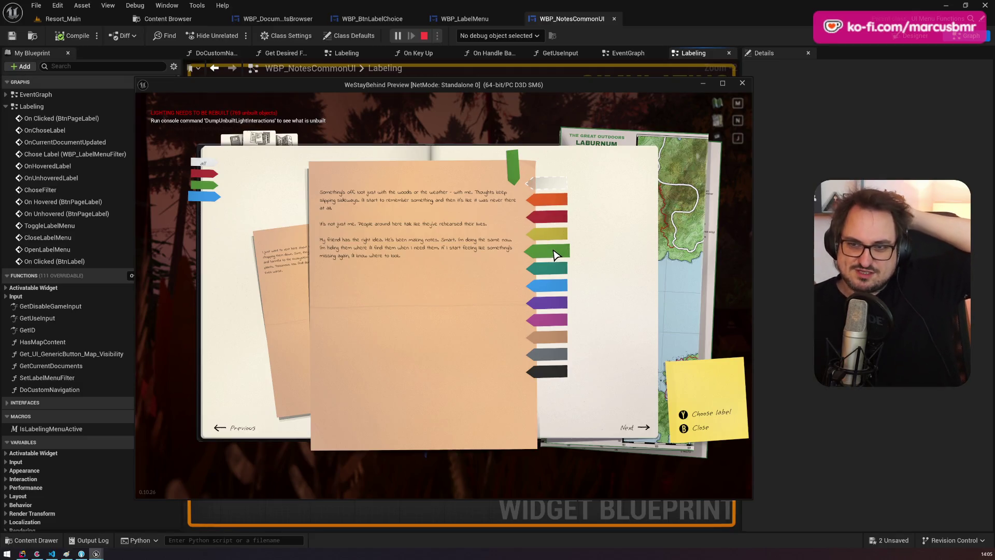
click(555, 254)
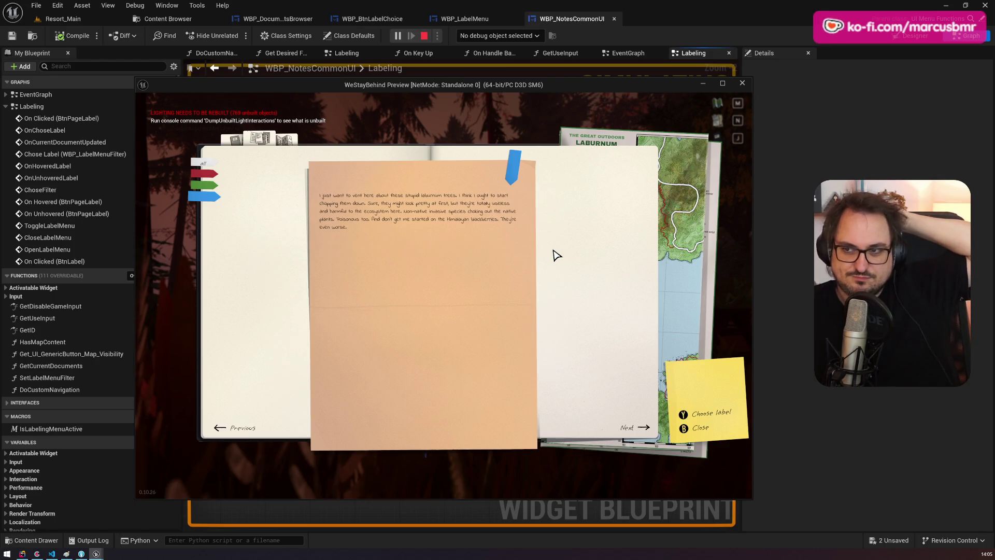
click(515, 171)
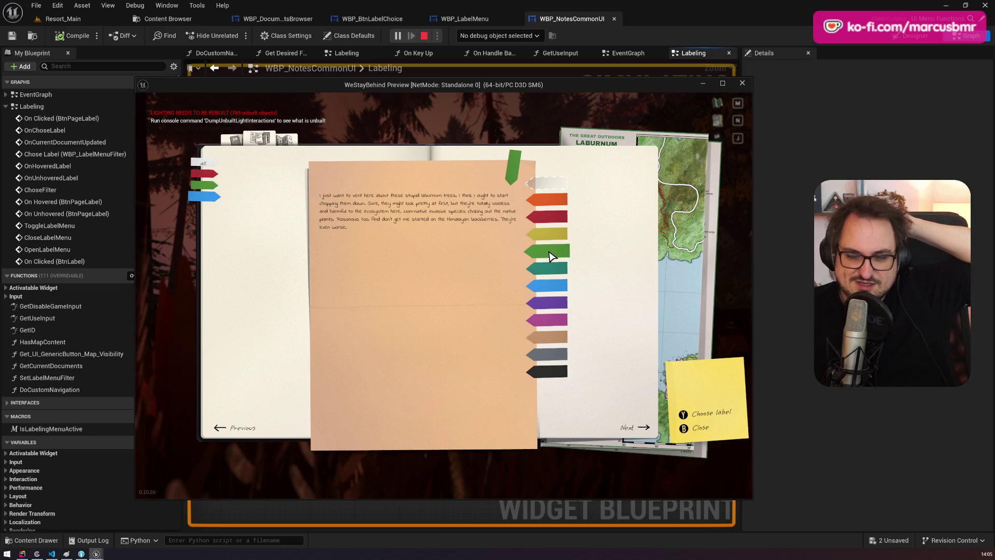
click(550, 255)
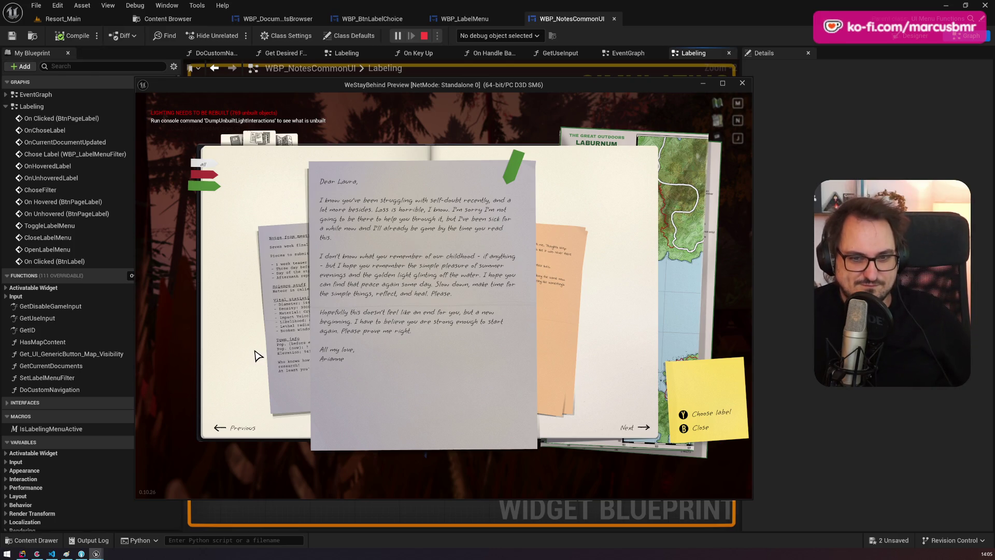
Step: Cycle through the green-filtered stack: letter, laburnum note and Something's off note
click(557, 263)
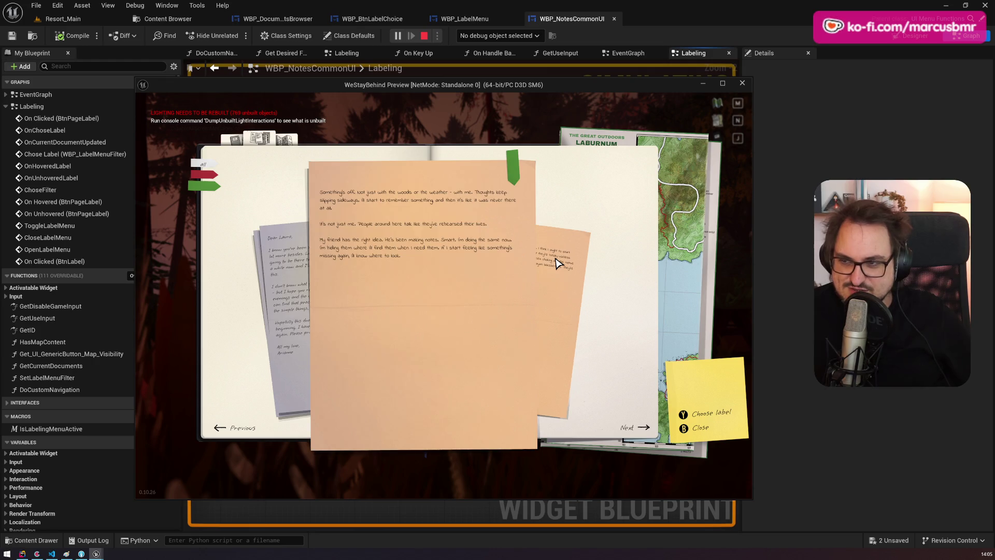
click(557, 263)
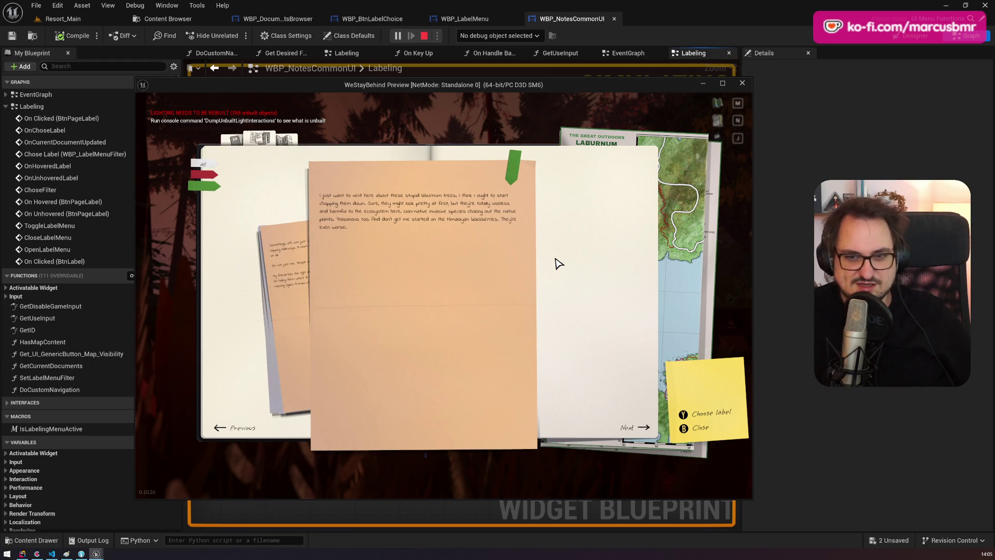
click(286, 258)
click(287, 258)
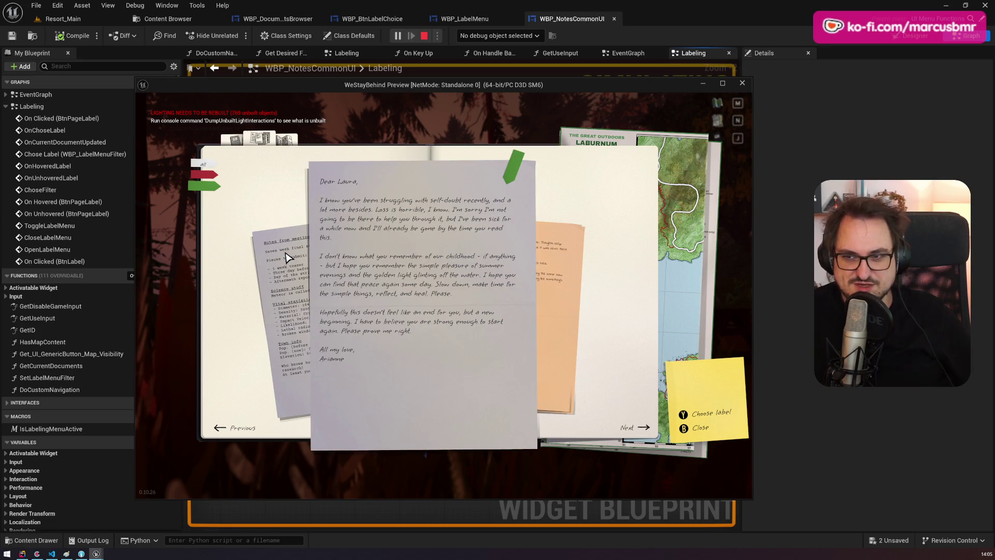
click(288, 256)
click(548, 262)
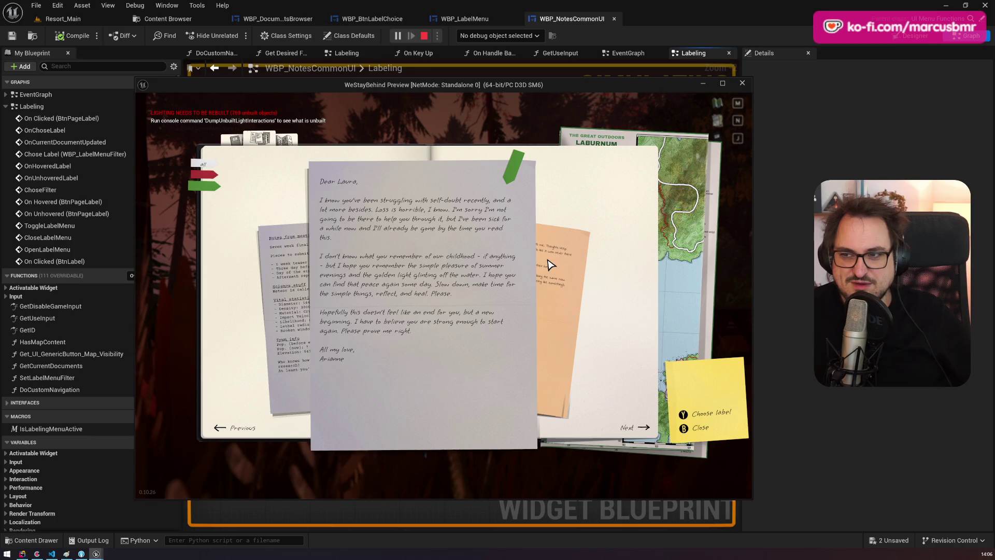
click(548, 263)
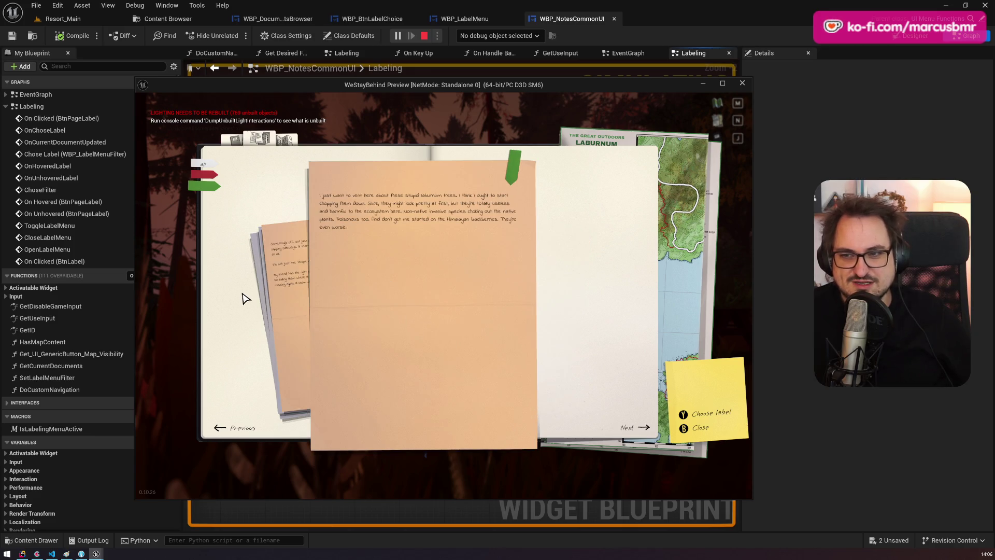
click(289, 285)
click(290, 285)
click(290, 284)
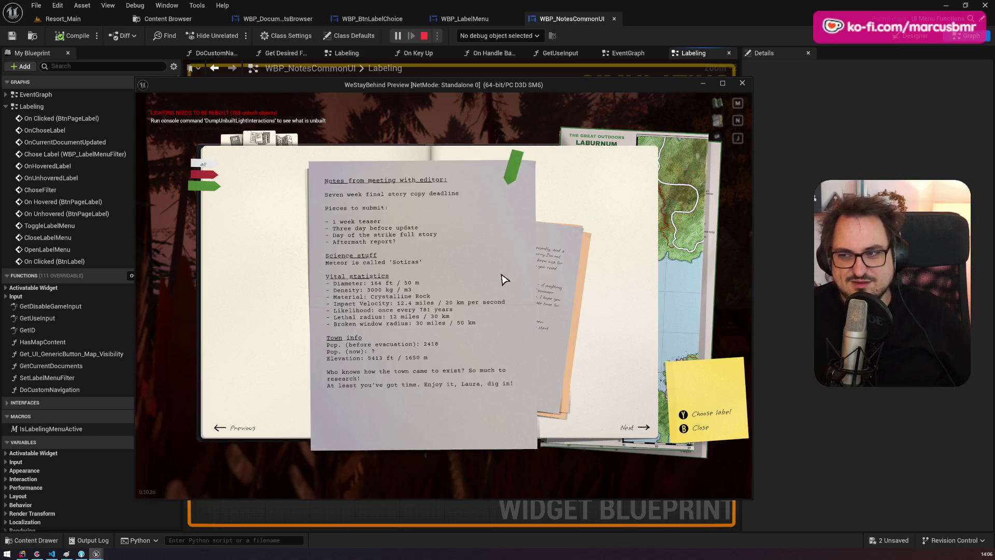
click(555, 266)
Step: Bring the Something's off note to the front and show its colour label choices
click(556, 268)
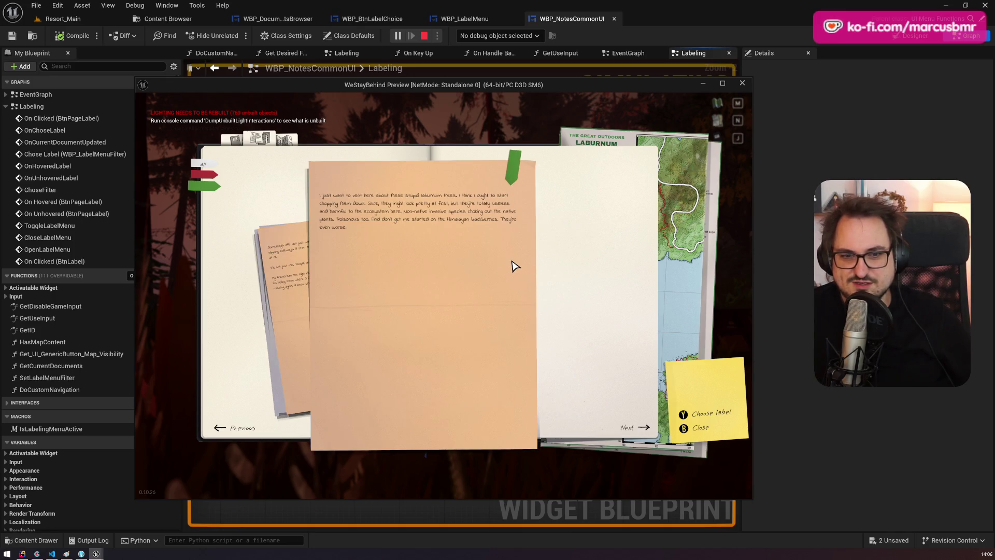
click(297, 277)
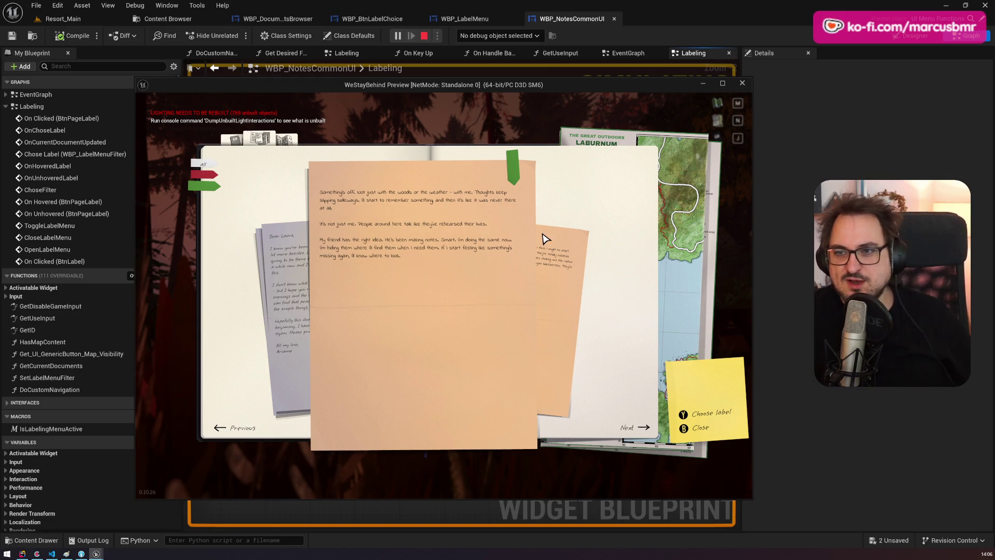
click(518, 177)
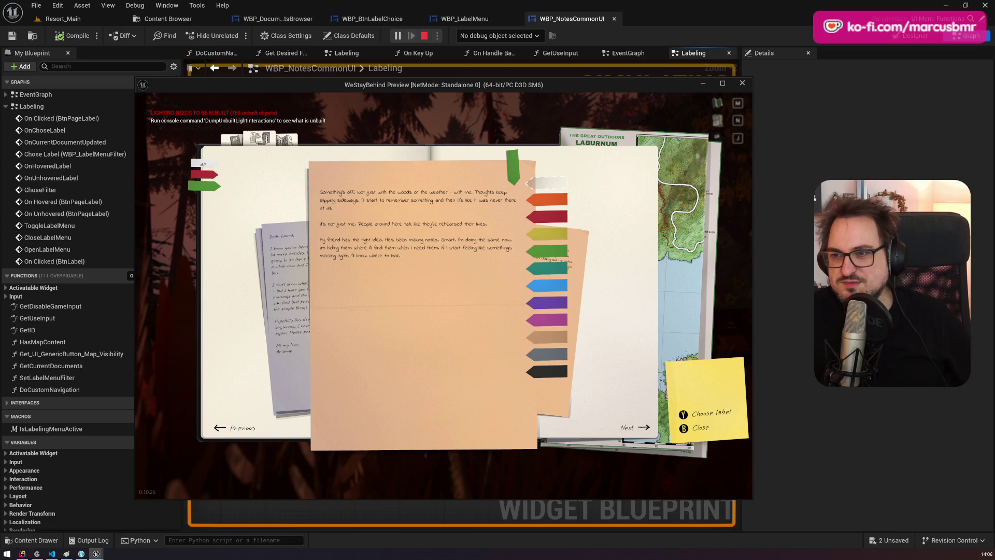
drag(365, 89, 367, 88)
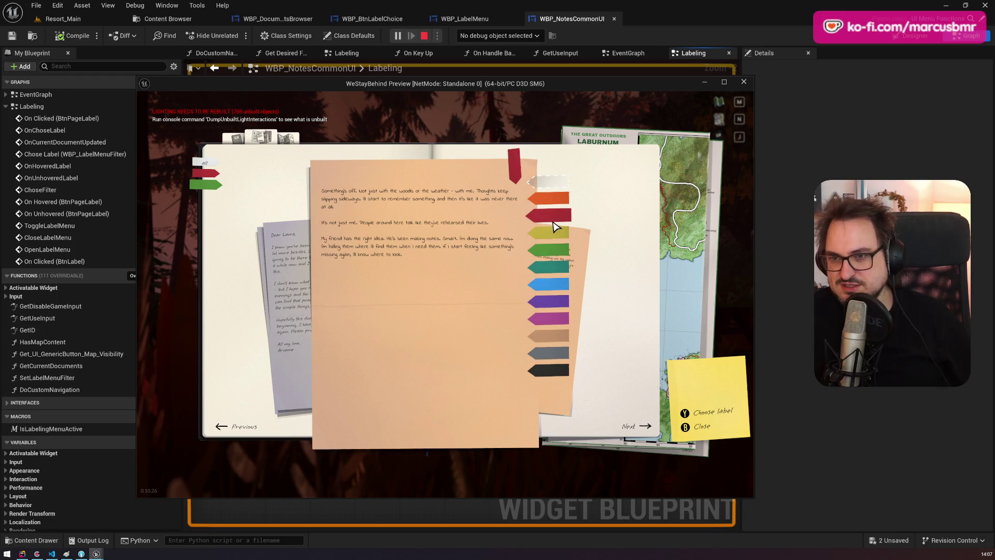
Step: Under the red filter, tag the diary page and the peach note yellow
click(207, 178)
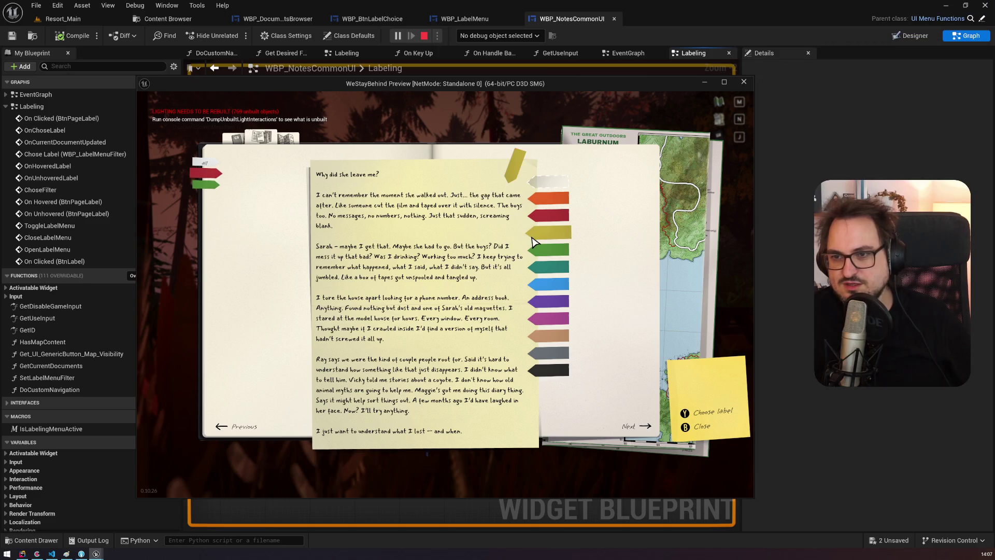
click(560, 253)
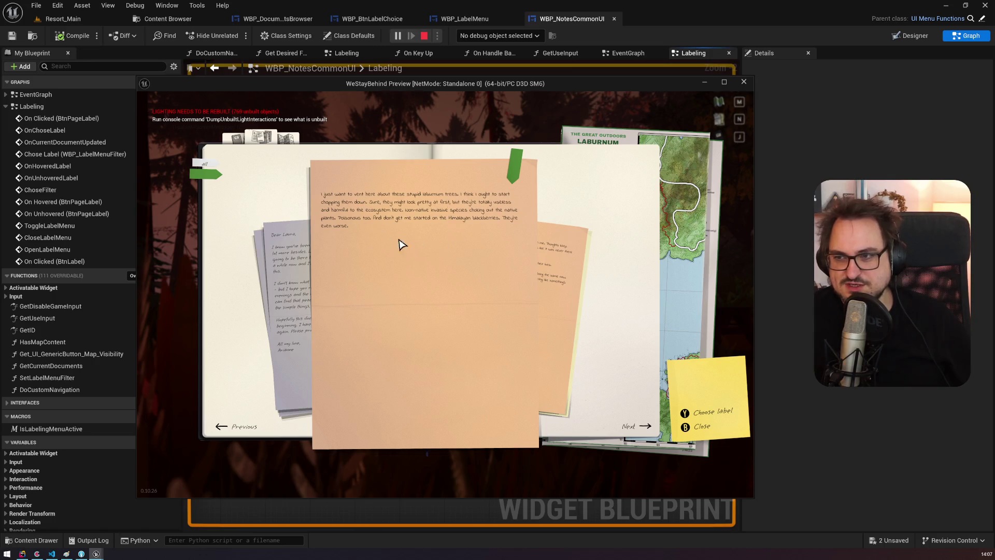
click(553, 259)
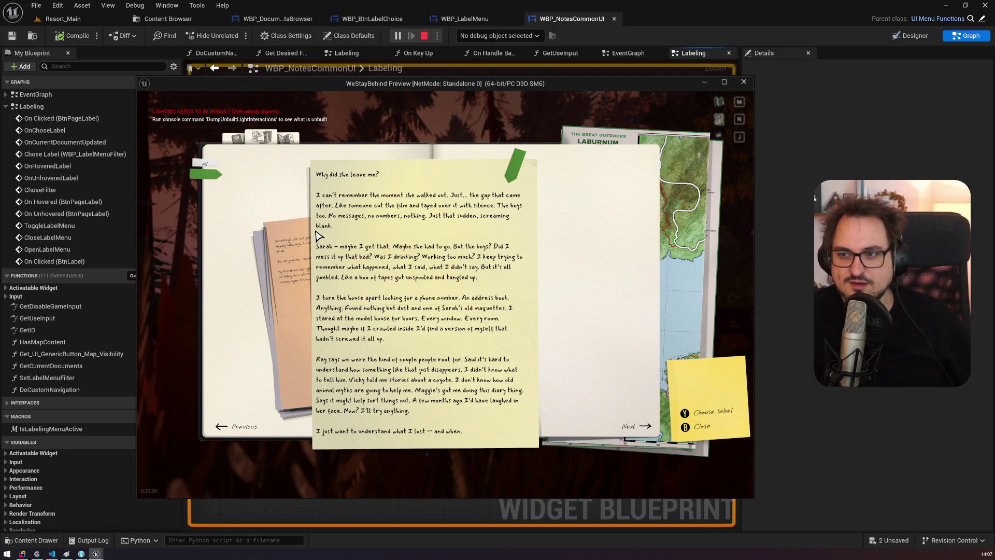
click(287, 243)
click(514, 166)
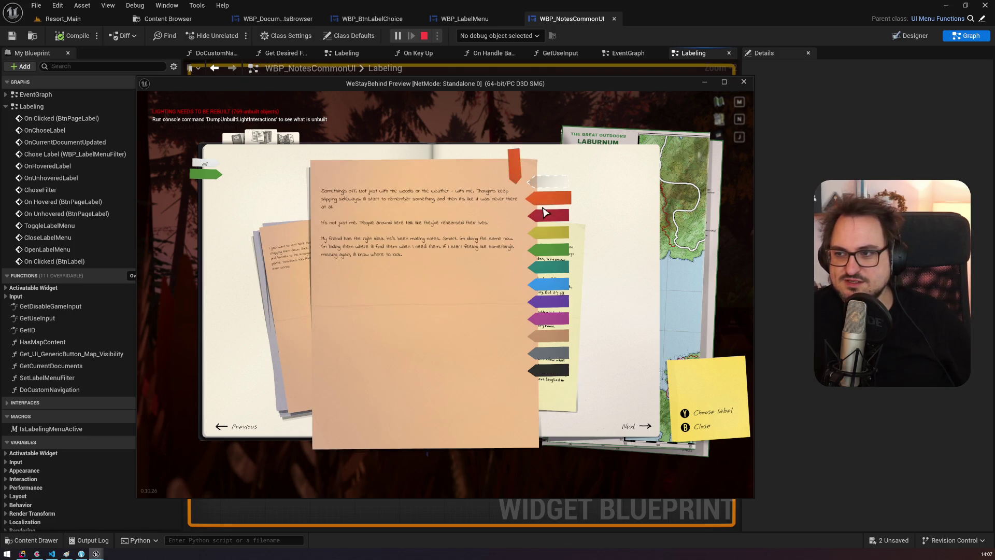
click(559, 240)
Step: Filter to the yellow label and change the peach note's label to green
click(284, 278)
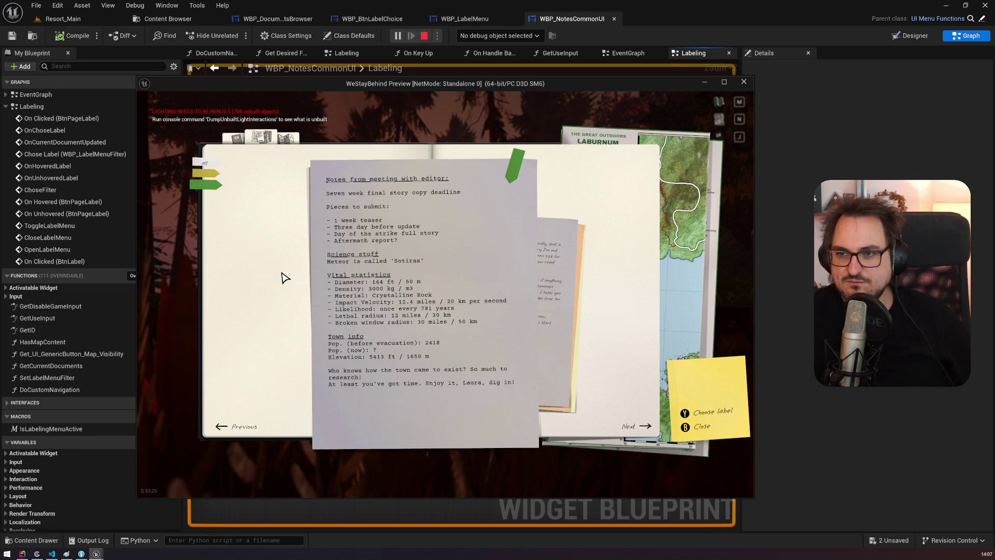
click(558, 265)
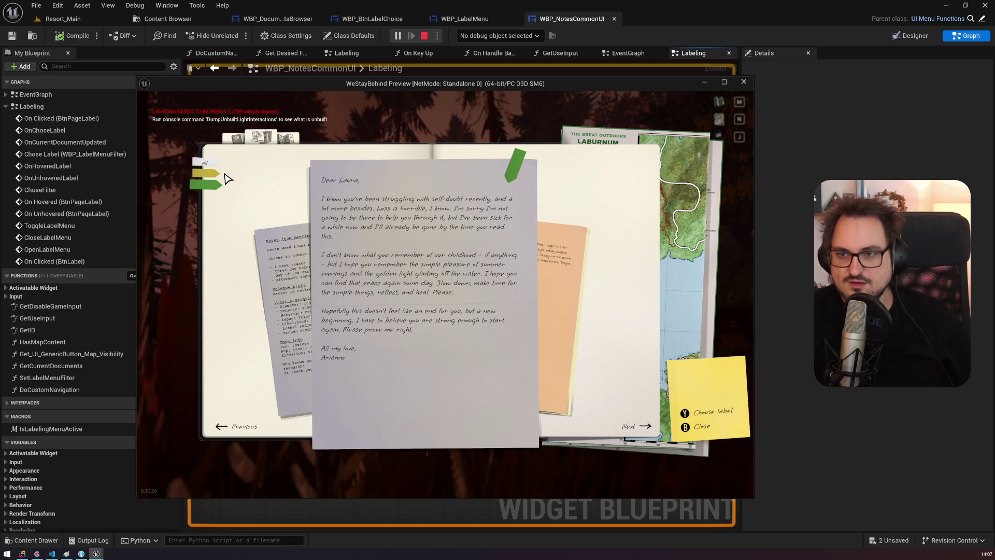
click(209, 174)
click(516, 164)
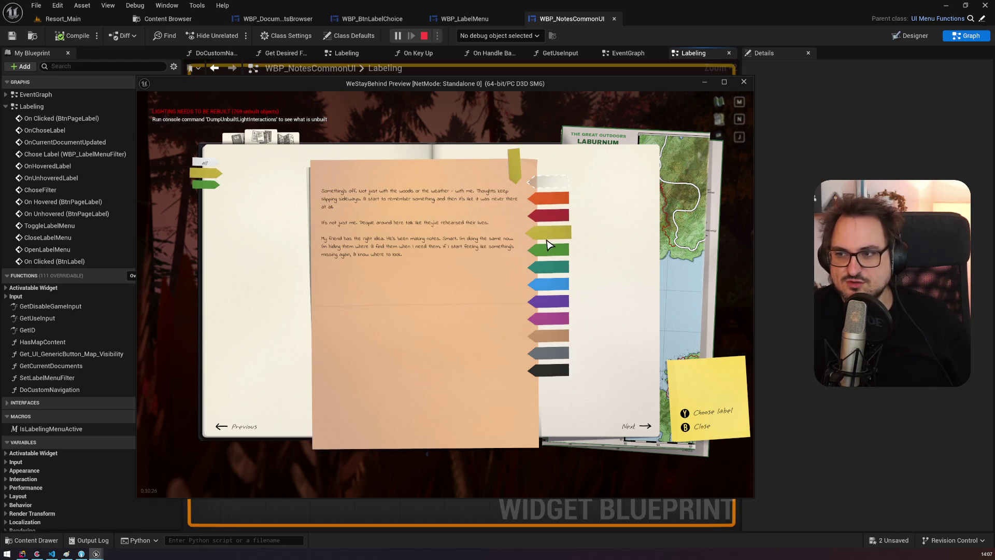
click(545, 243)
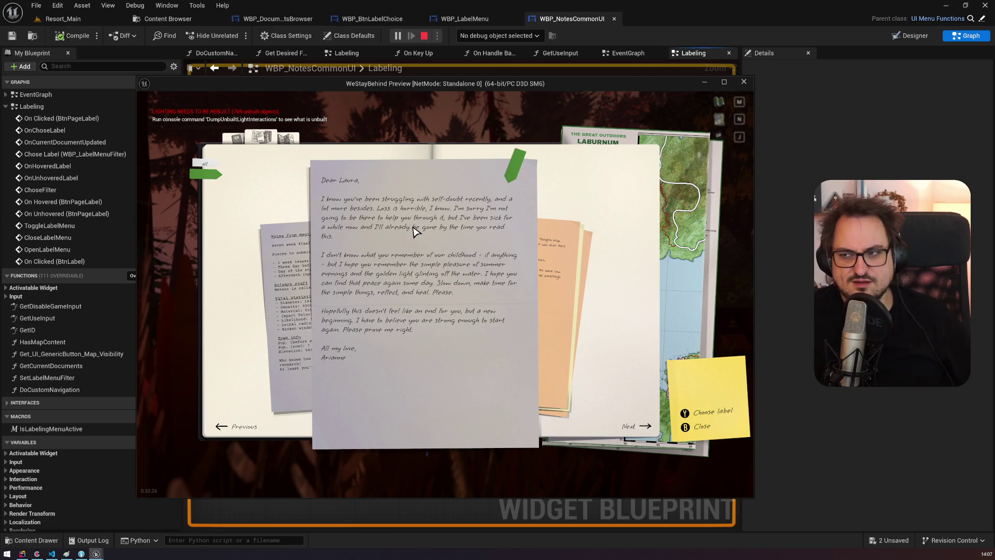
Step: Tag the laburnum-trees note yellow, then under the yellow filter change it to green
click(574, 294)
click(567, 293)
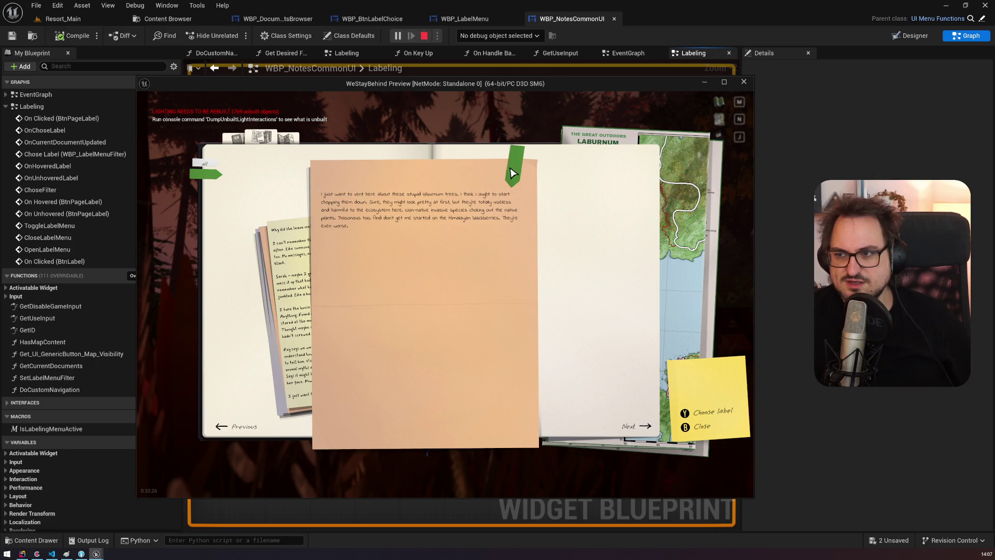
click(513, 172)
click(559, 233)
click(294, 268)
click(294, 268)
click(296, 268)
click(552, 280)
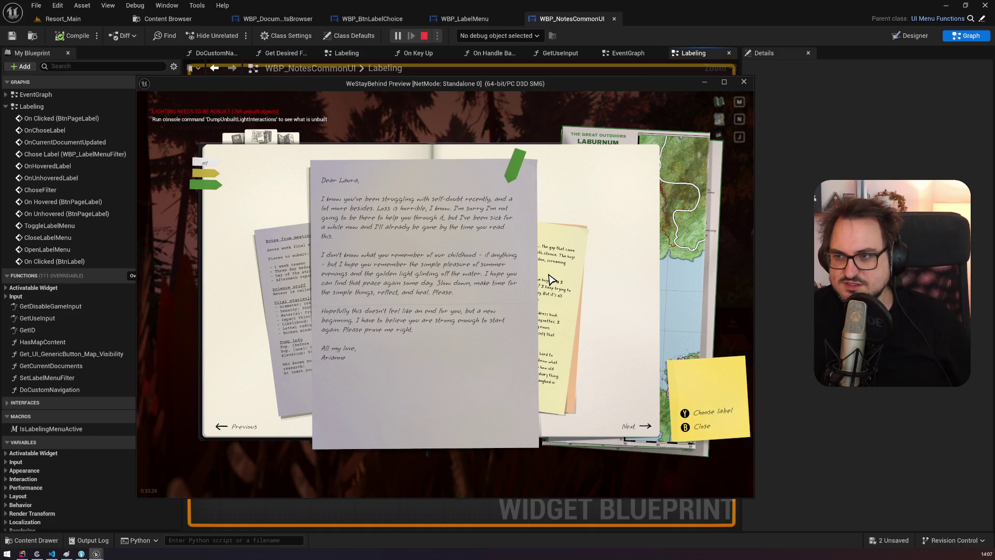
click(552, 280)
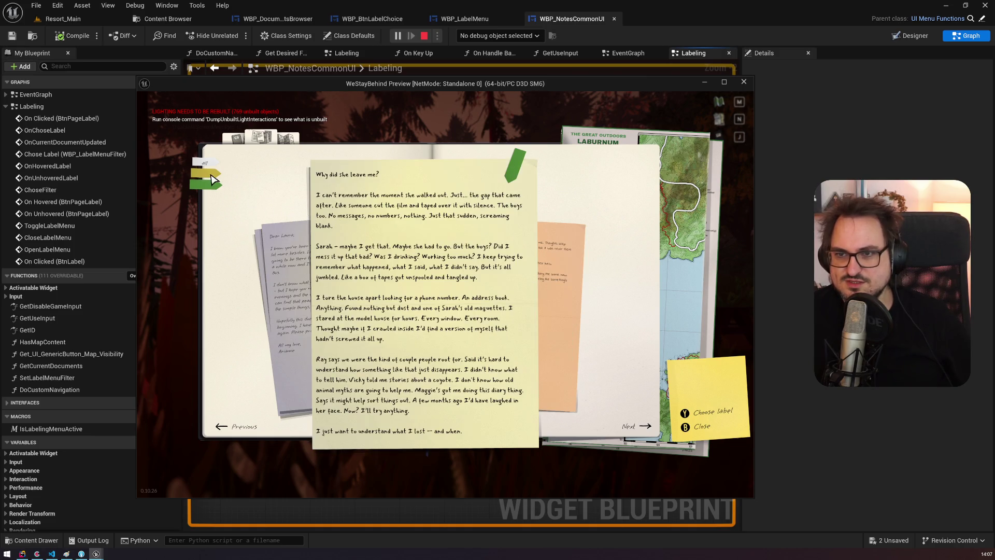
click(214, 180)
click(522, 182)
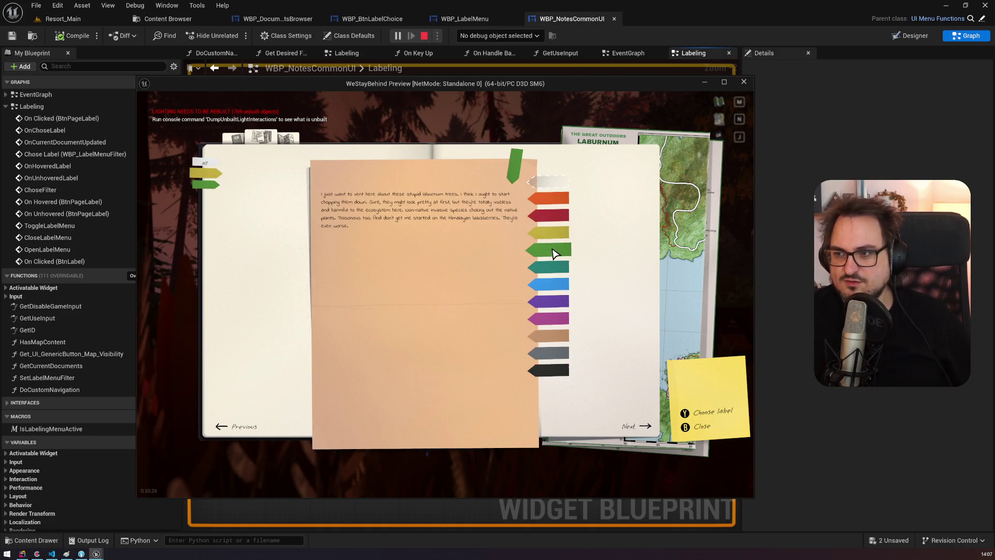
click(553, 251)
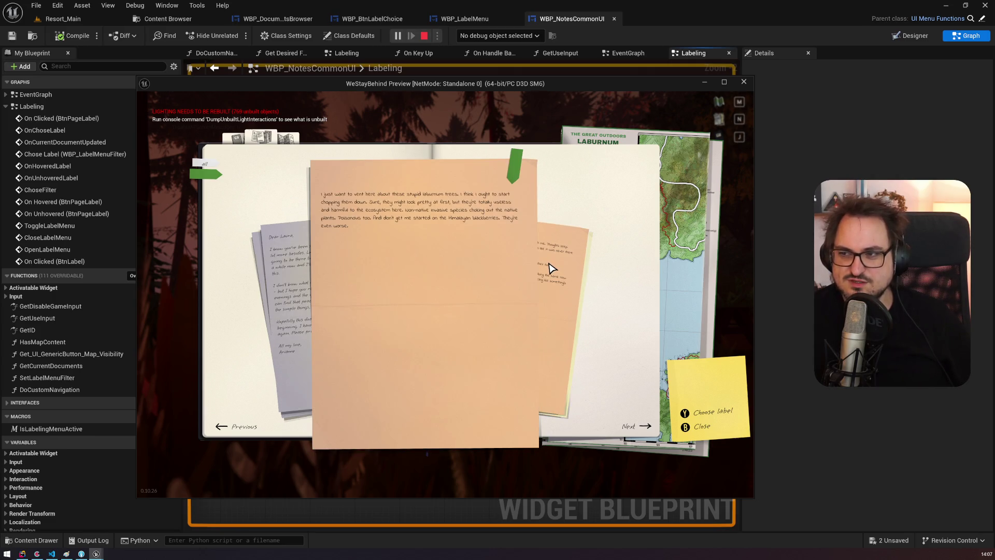
Step: Clear the label filter to show all documents and flip through them
click(551, 267)
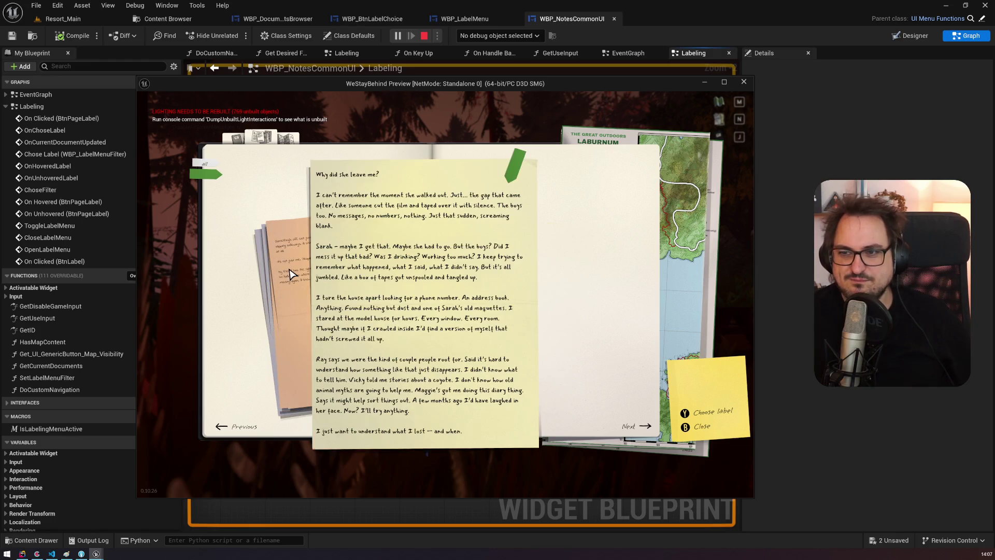
click(291, 274)
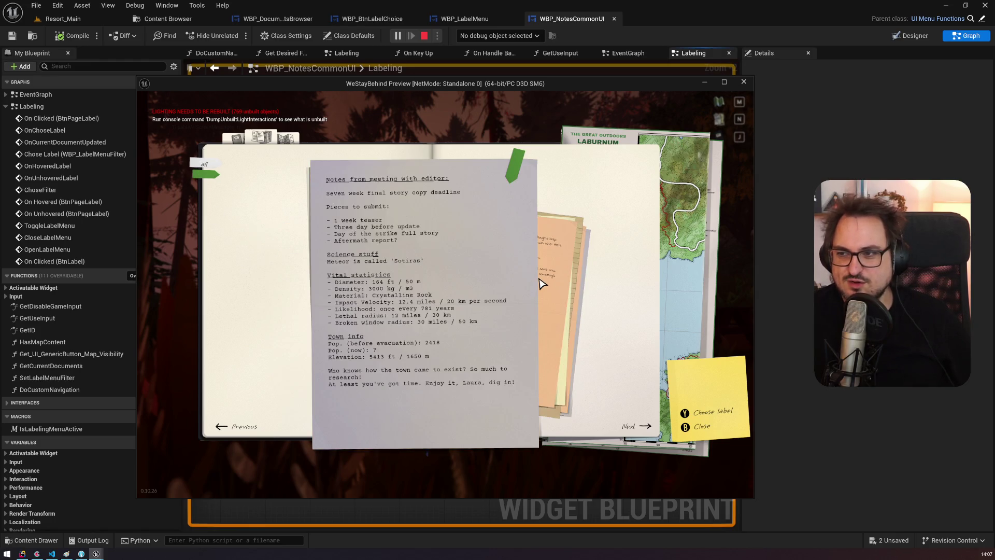
click(541, 282)
click(206, 174)
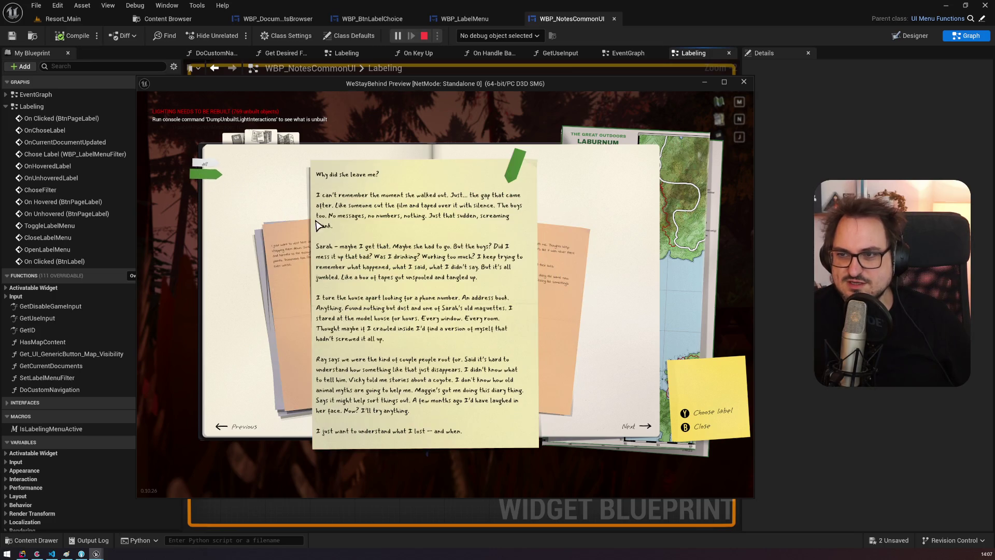
click(298, 259)
click(297, 259)
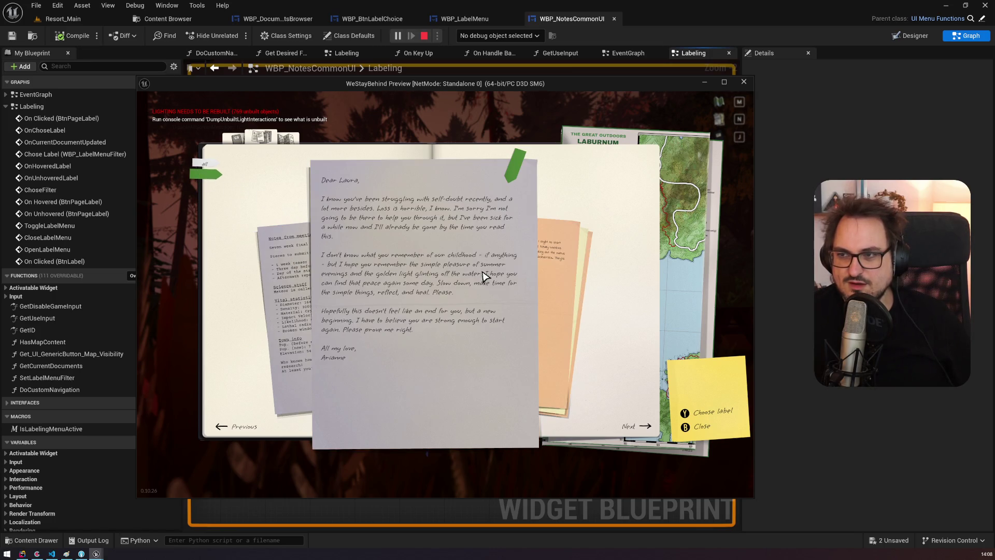
click(556, 267)
click(201, 166)
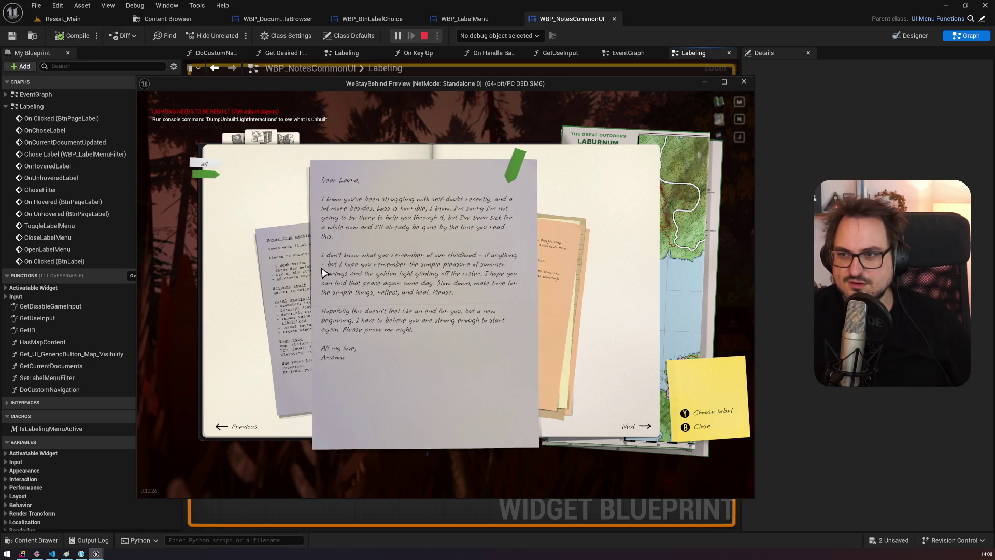
click(545, 264)
click(545, 264)
click(546, 265)
click(547, 264)
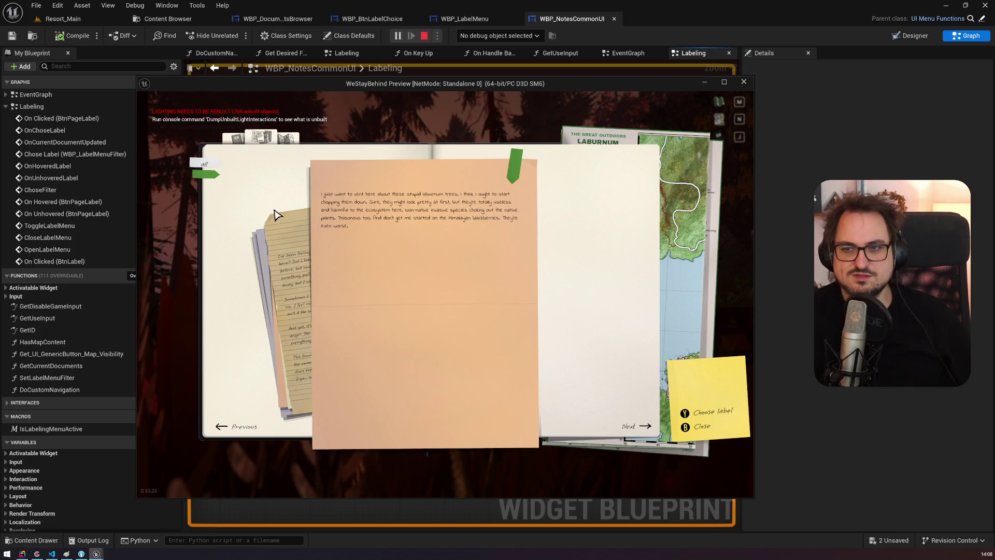
Step: Cycle back through the documents to the editor-meeting notes and stop the preview session
click(290, 265)
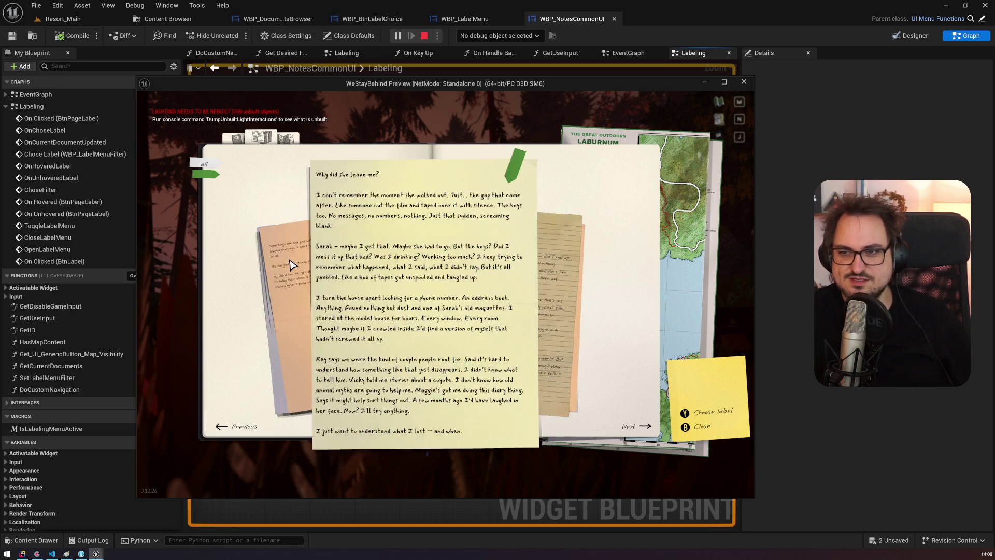
click(291, 264)
click(531, 268)
click(537, 267)
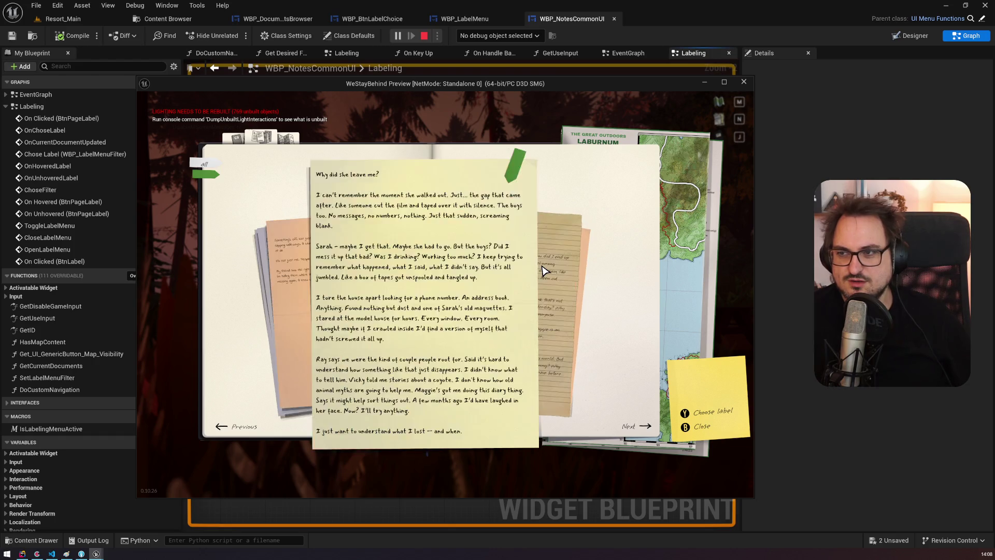
click(541, 265)
click(304, 254)
click(303, 254)
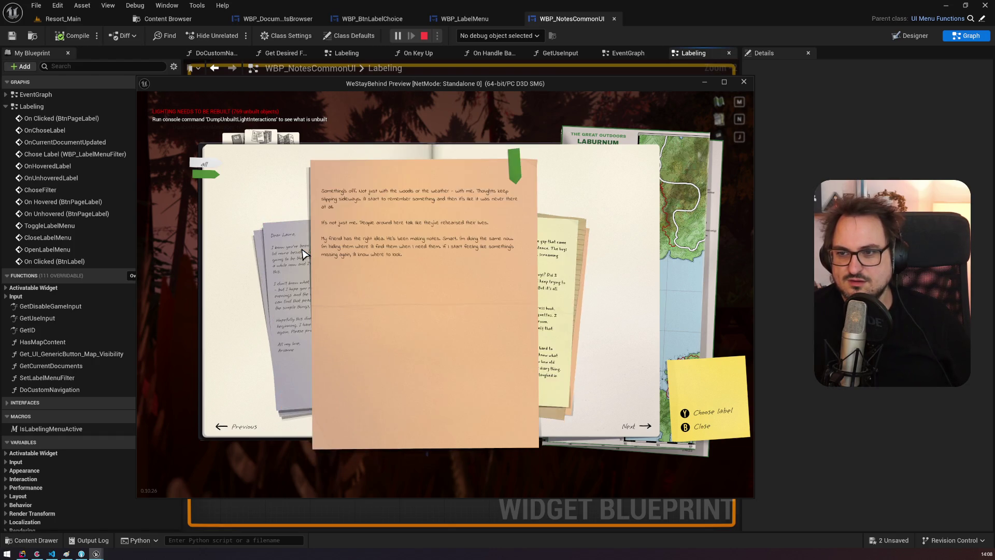
click(303, 254)
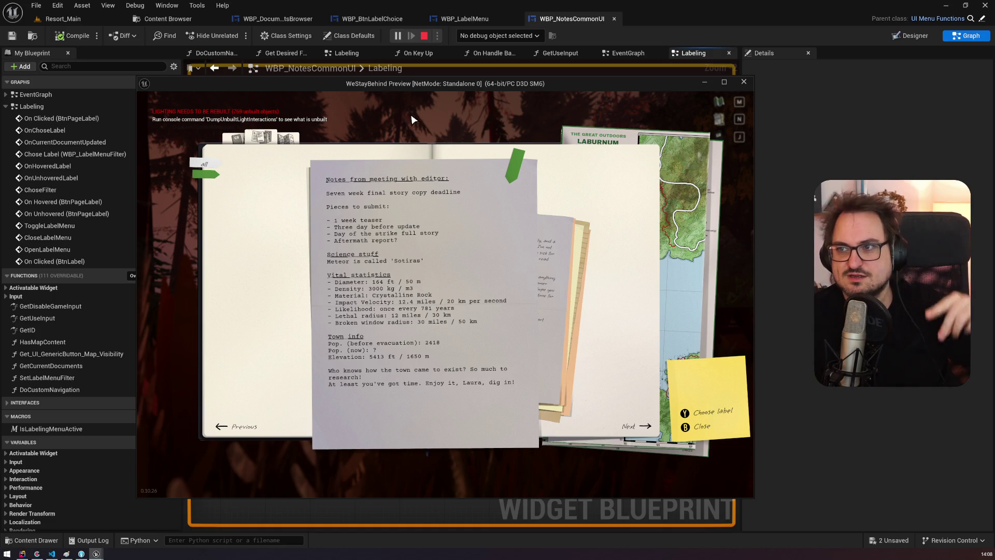
click(423, 35)
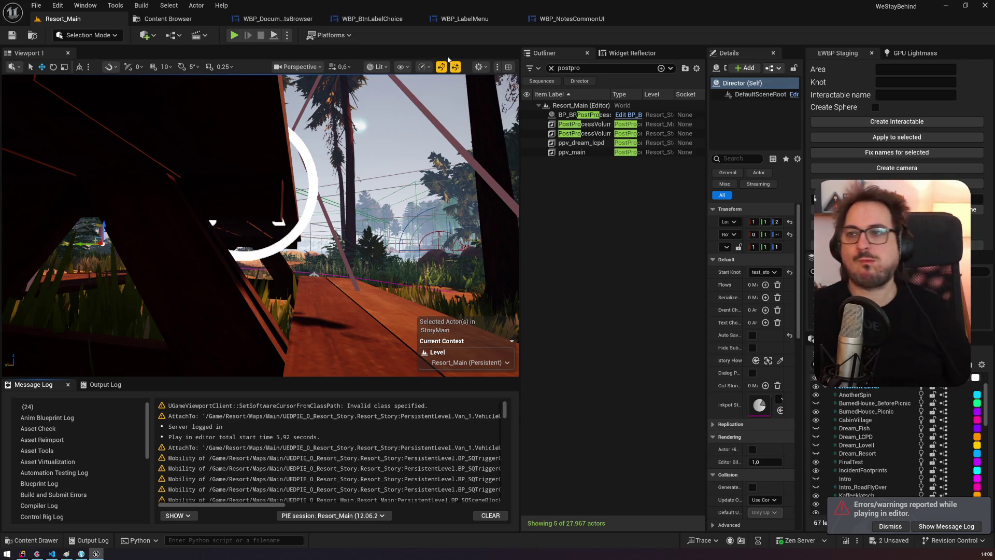
Step: Return to the WBP_NotesCommonUI Labeling graph at the 'On chose label for current document' section
click(583, 21)
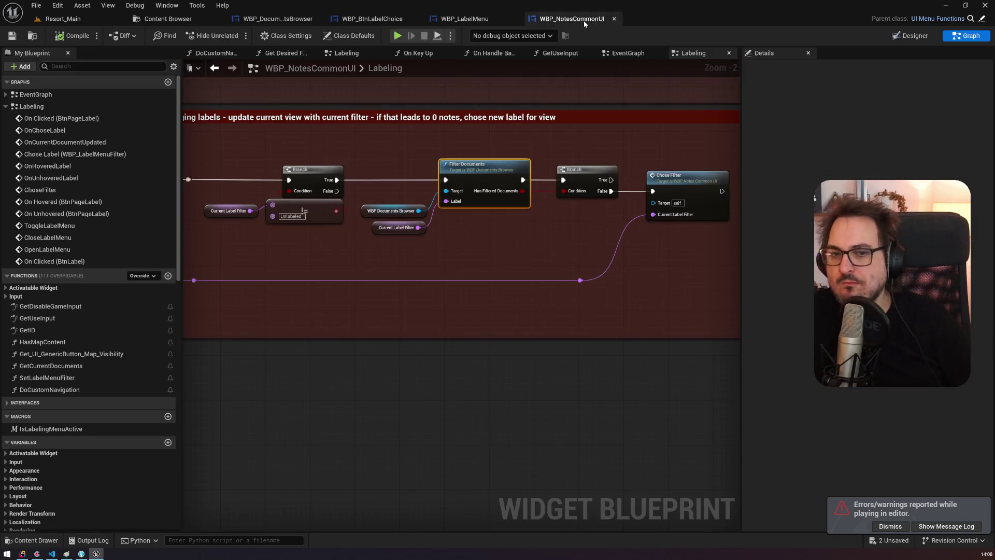
mouse_move(63, 167)
mouse_down()
mouse_move(219, 167)
mouse_move(547, 202)
mouse_up()
scroll(548, 201, down, 3)
drag(417, 181, 346, 175)
scroll(400, 197, up, 3)
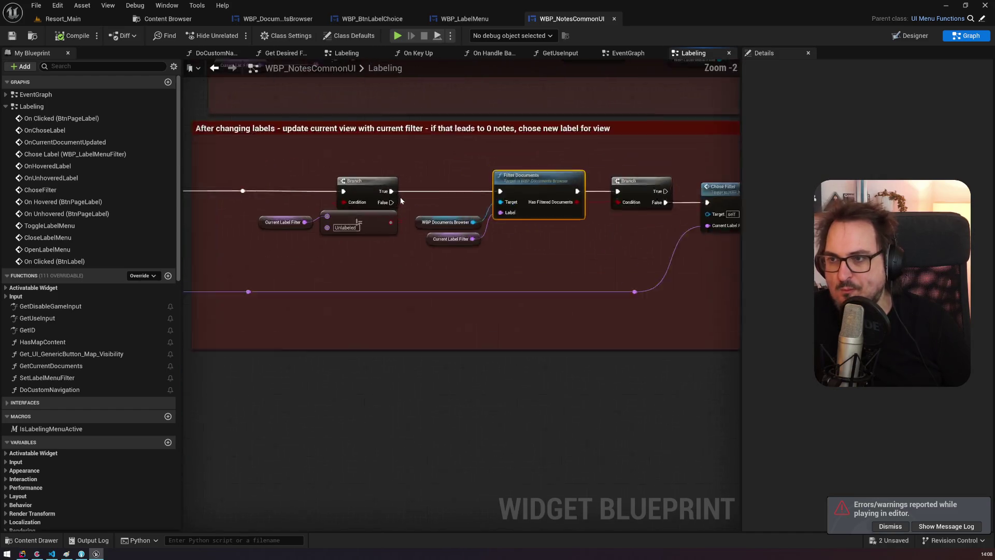
scroll(400, 197, up, 2)
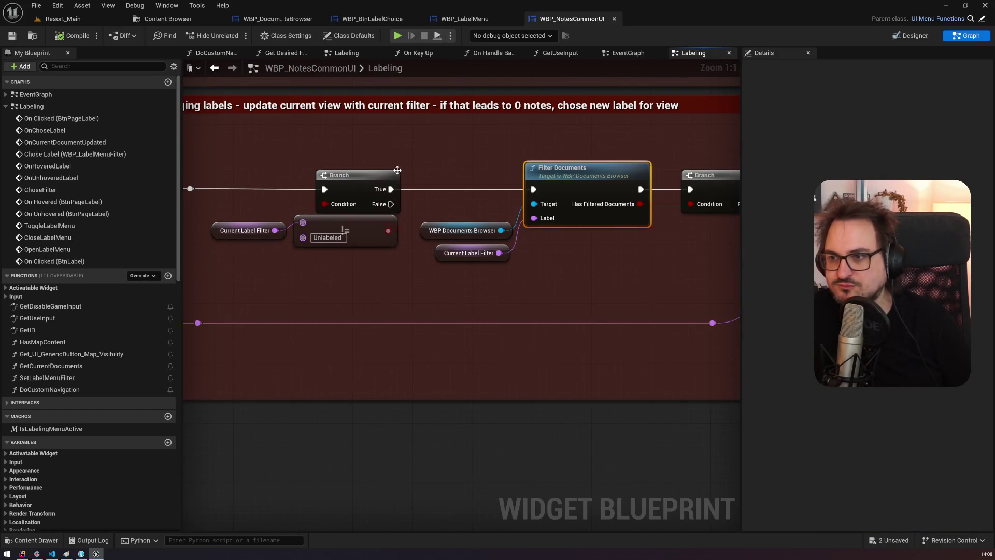
scroll(397, 170, down, 3)
drag(397, 171, 674, 155)
scroll(673, 150, up, 3)
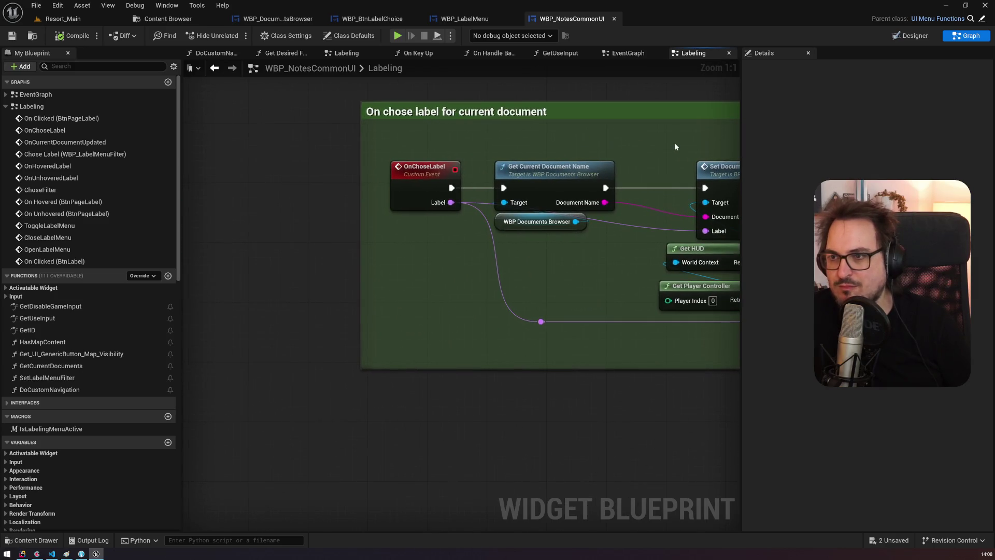
Step: Inspect the OnChoseLabel event and Set Document Label node, then pan toward the filter logic
click(419, 185)
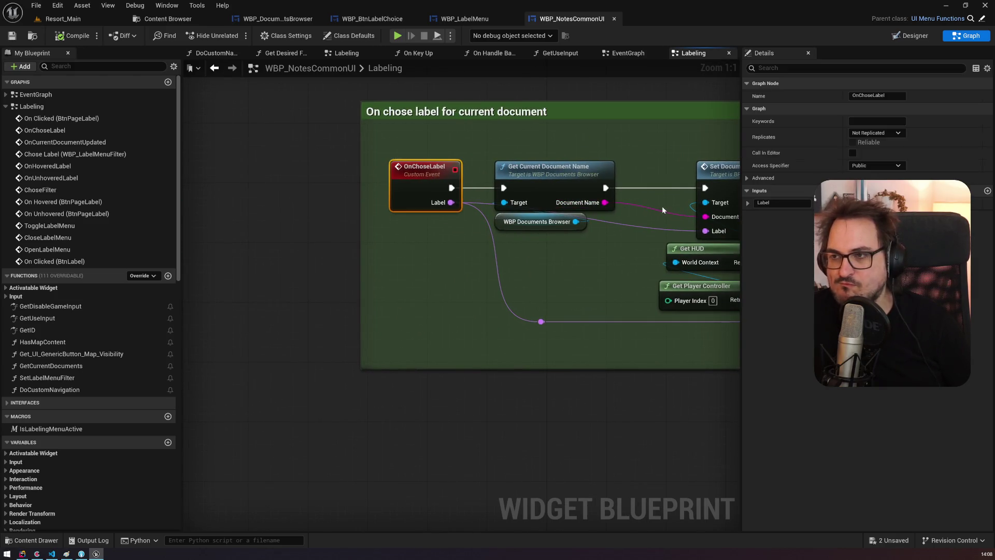
drag(661, 207, 467, 192)
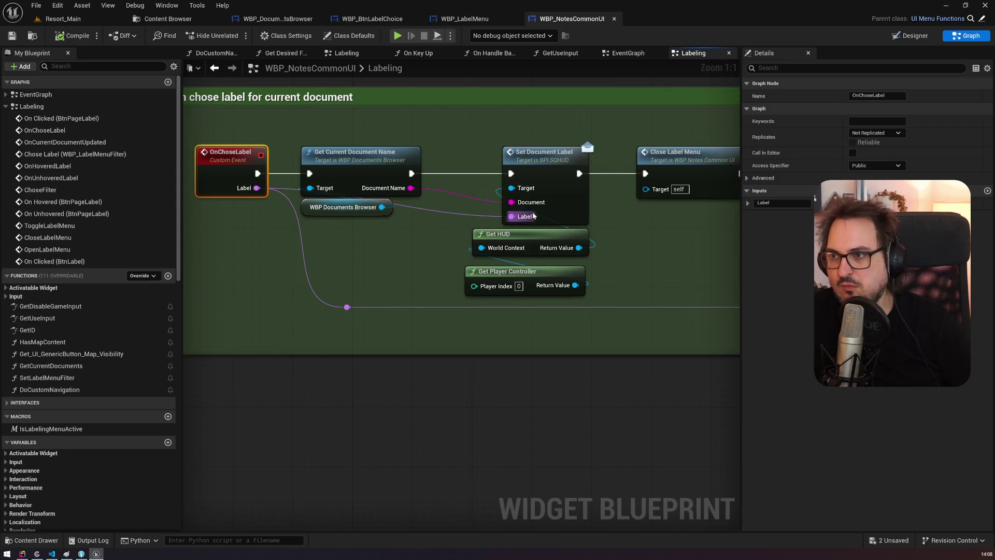
click(526, 171)
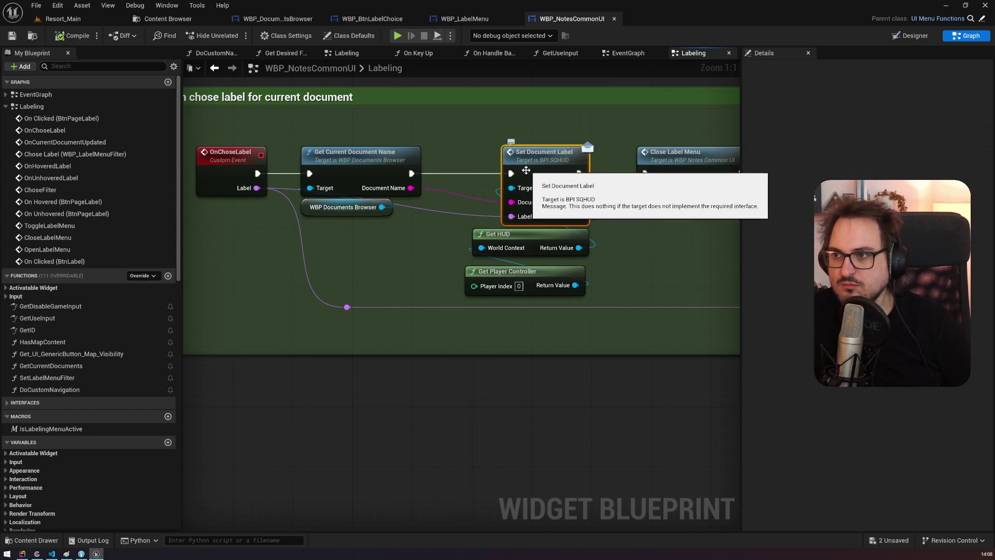
drag(666, 221, 215, 221)
scroll(577, 218, down, 3)
scroll(576, 218, up, 1)
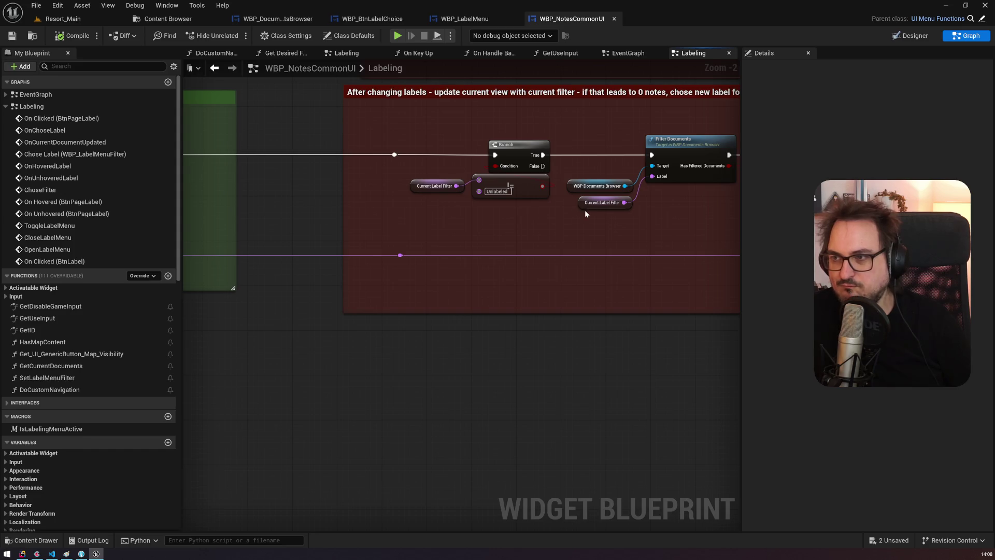
Step: Inspect the Current Label Filter, Filter Documents and Chose Filter nodes, framing Chose Filter
click(604, 203)
drag(660, 216, 391, 225)
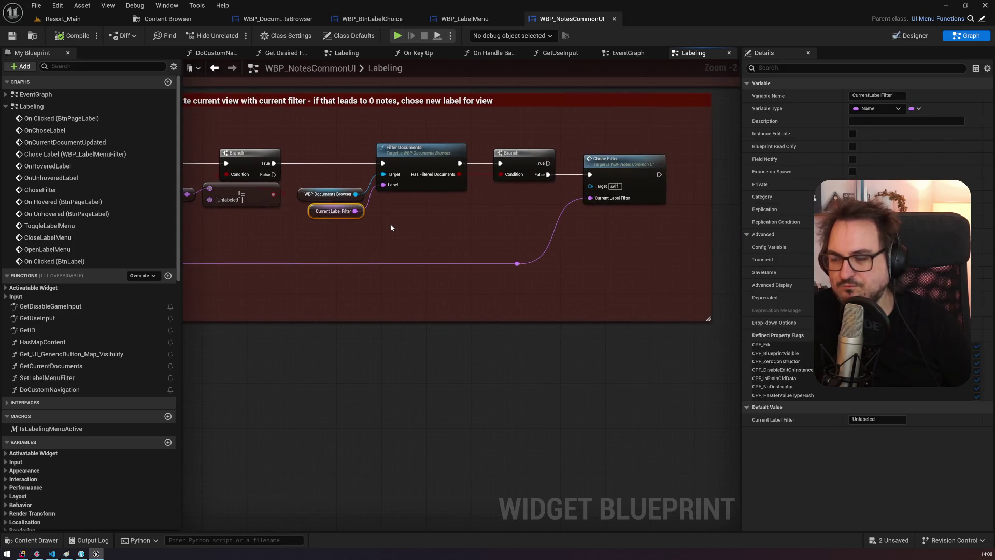
click(424, 186)
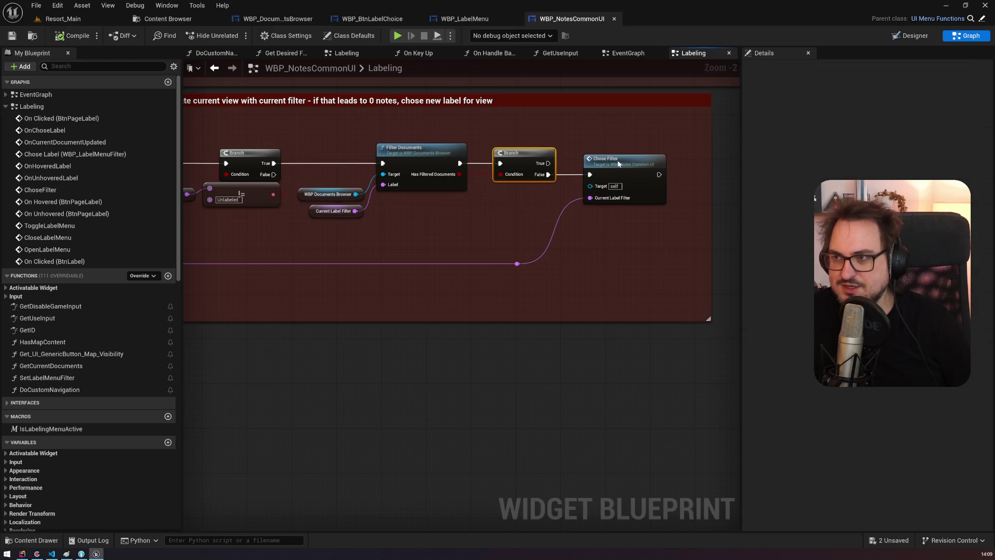
click(602, 175)
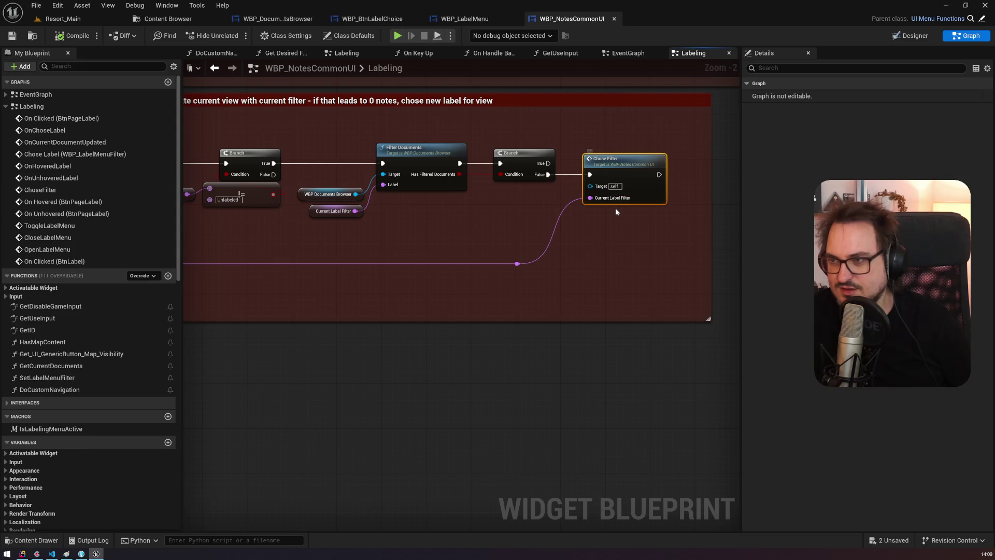
scroll(615, 207, down, 3)
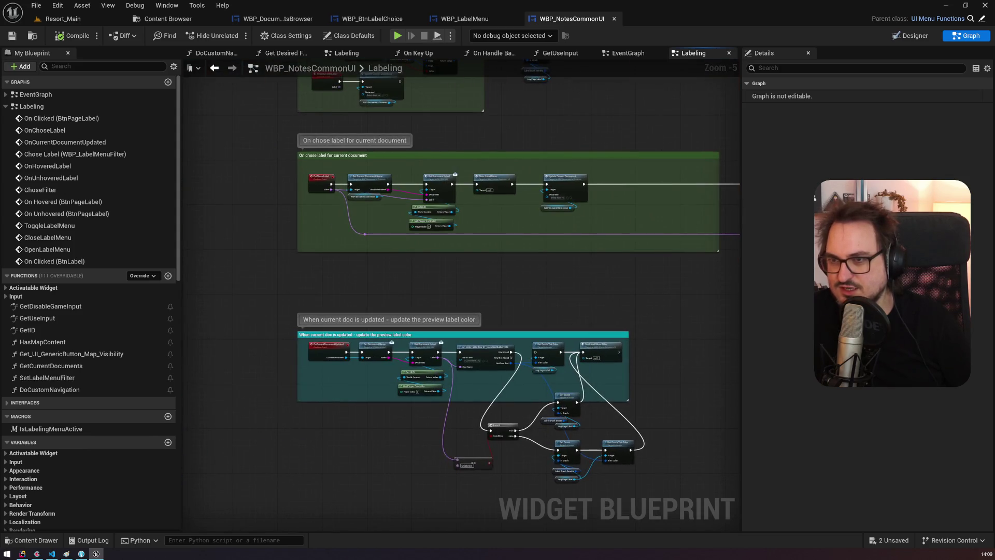
key(f)
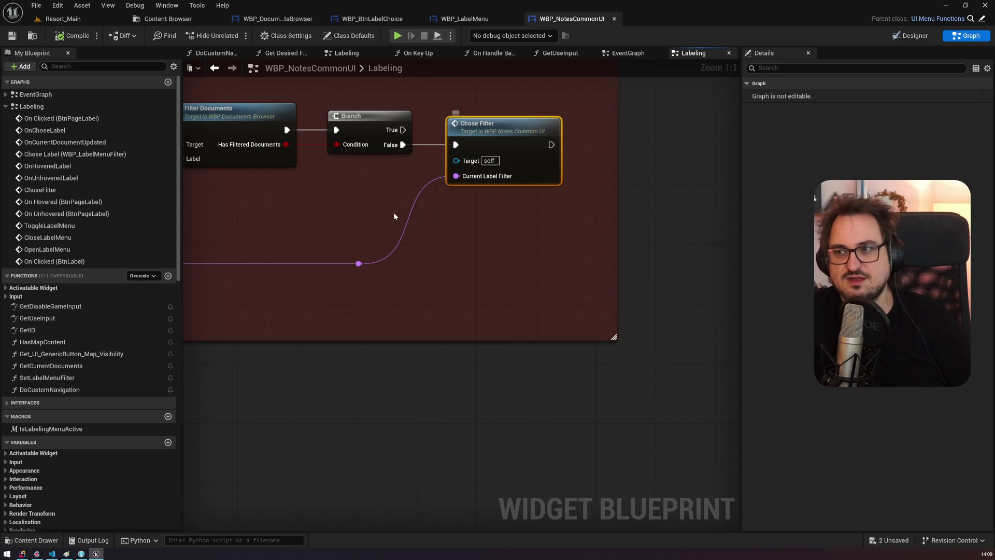
drag(393, 216, 570, 221)
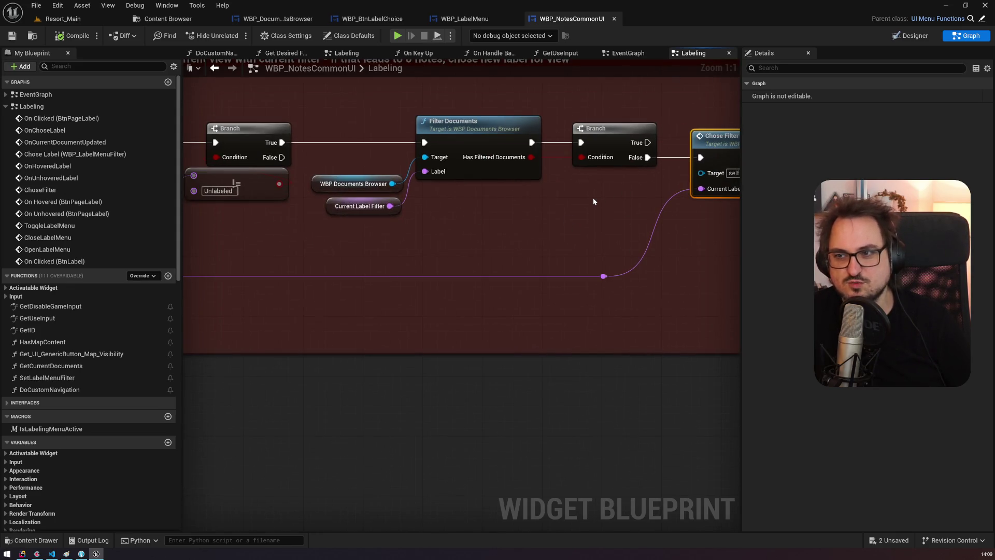
mouse_move(470, 210)
mouse_down()
mouse_move(504, 237)
mouse_move(598, 235)
mouse_up()
scroll(597, 235, down, 5)
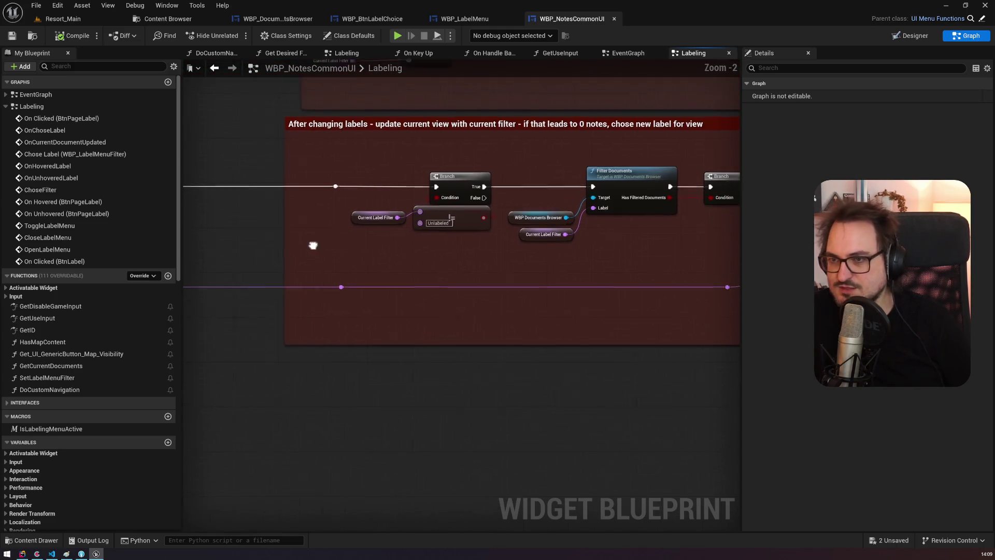
scroll(482, 231, up, 3)
drag(482, 231, 431, 232)
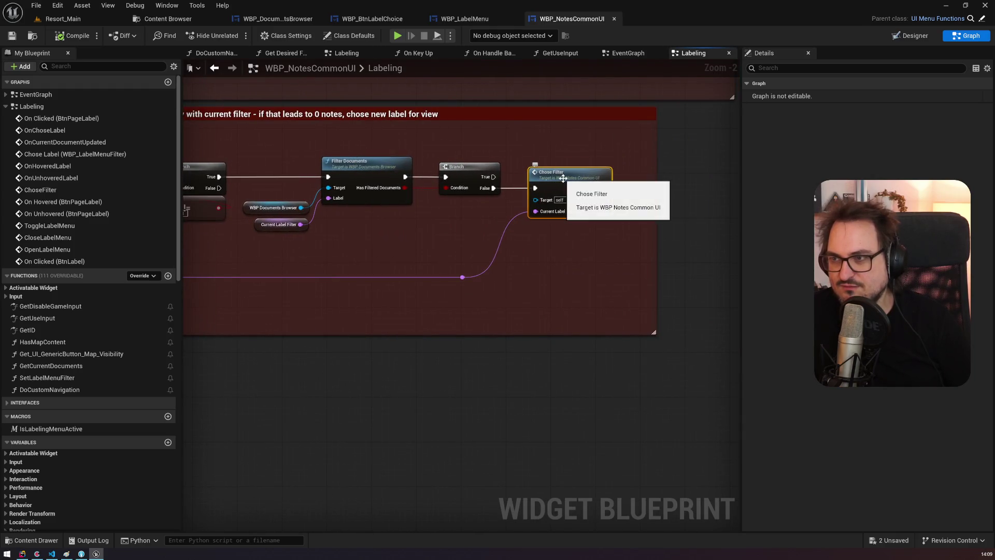
Step: Jump to the ChoseFilter custom event and follow it through Filter Documents to Print String and SET
double_click(594, 182)
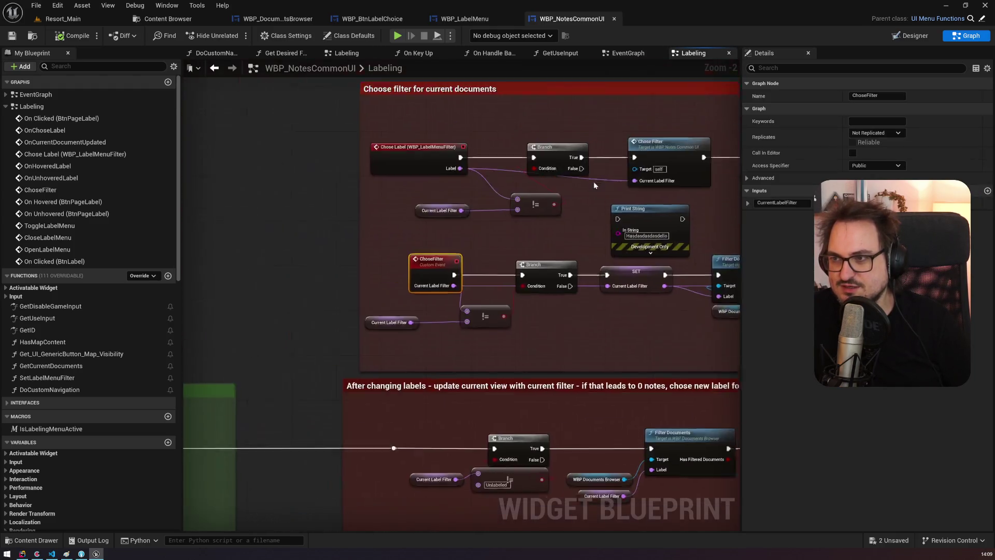
mouse_move(638, 363)
mouse_down()
mouse_move(378, 315)
mouse_move(296, 353)
mouse_move(397, 355)
mouse_up()
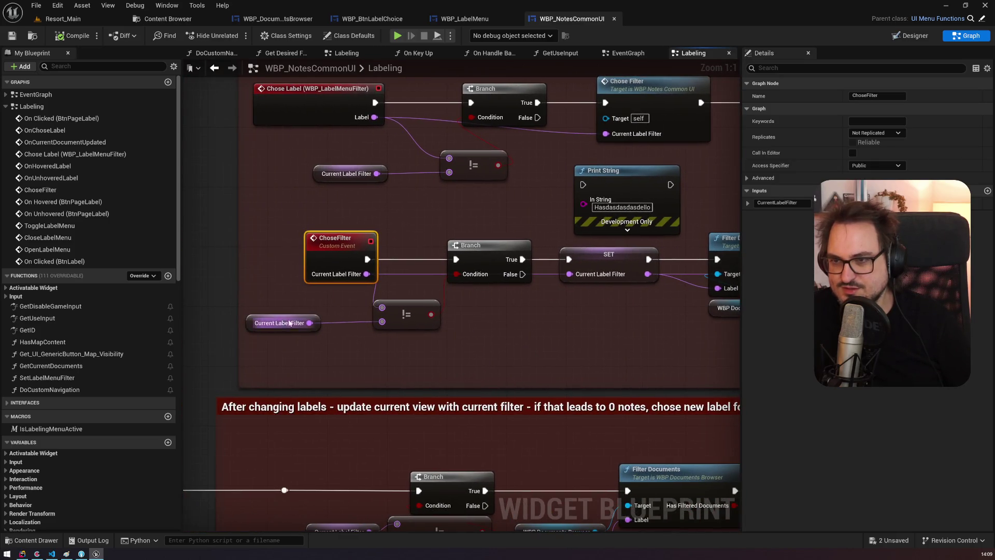
drag(534, 281, 291, 273)
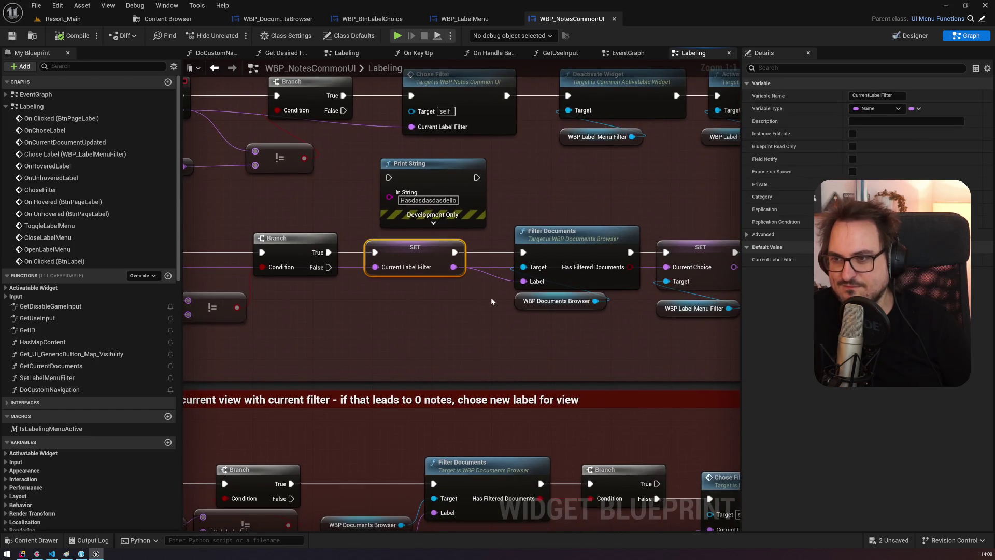
drag(490, 296, 374, 286)
click(436, 235)
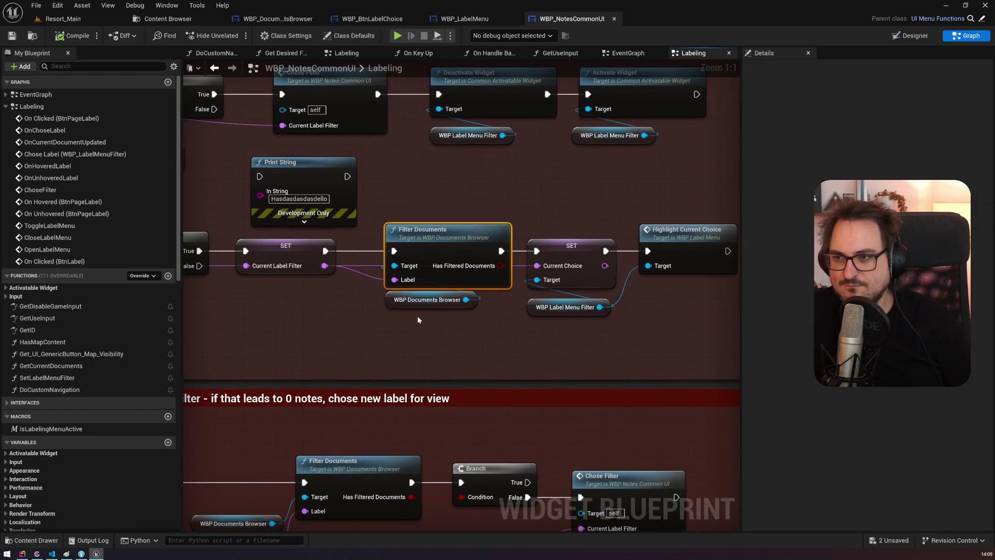
drag(567, 192, 466, 168)
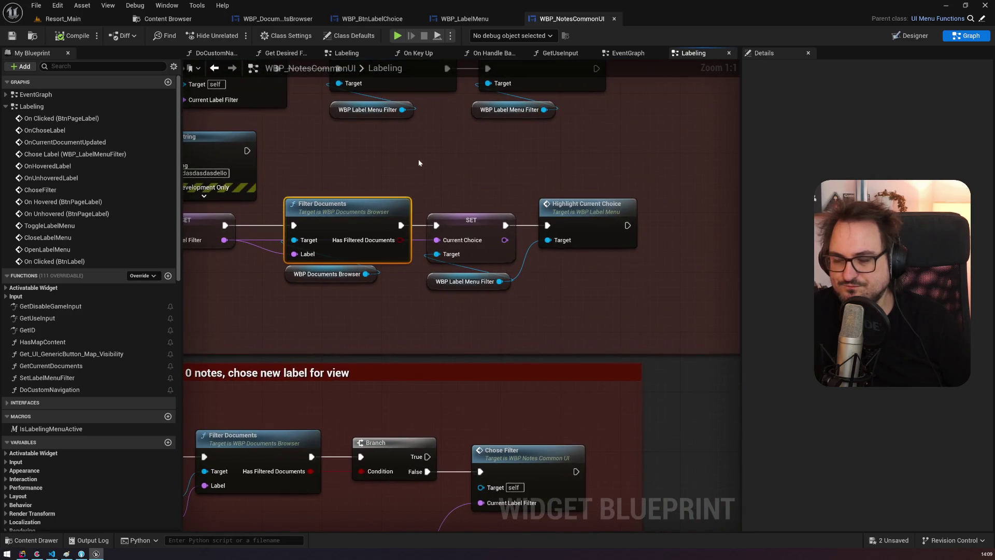
drag(418, 159, 569, 155)
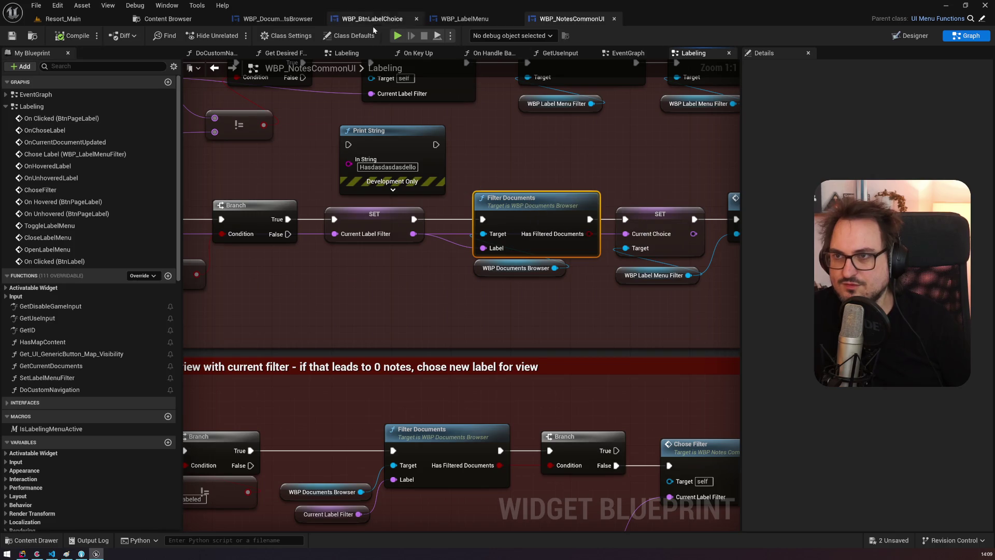
click(278, 18)
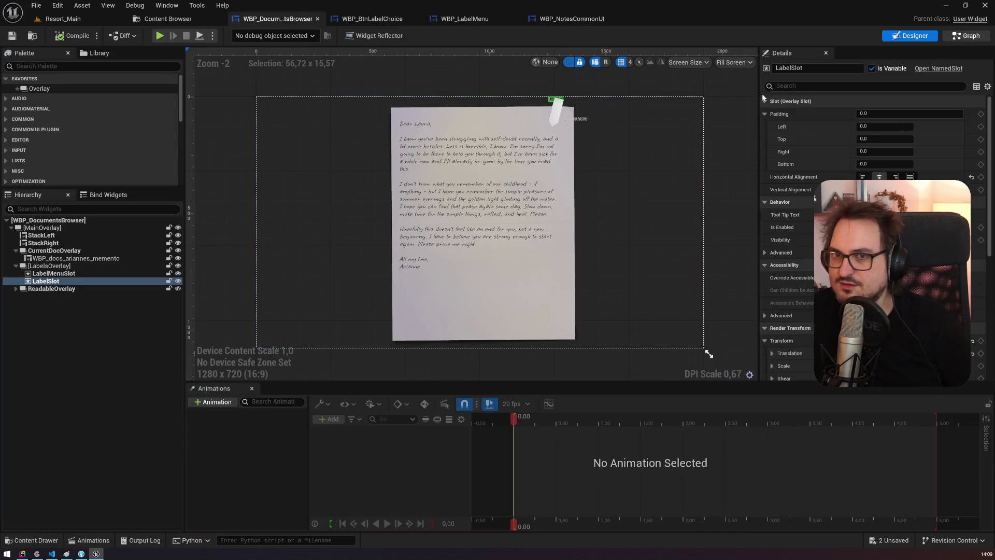
Step: Open the FilterDocuments function graph and inspect the Current Idx, docs count and subtraction nodes
click(967, 36)
double_click(43, 217)
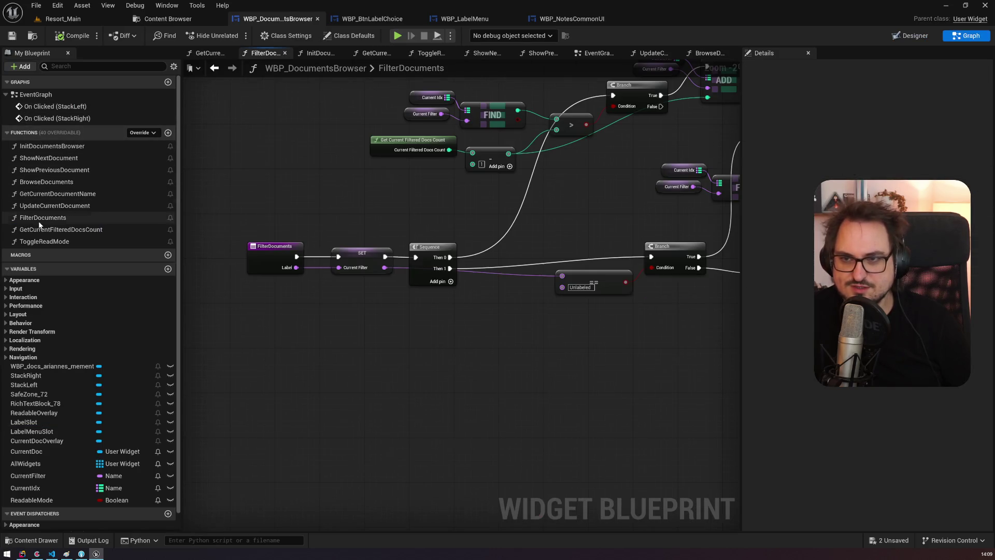
mouse_move(350, 249)
mouse_down()
mouse_move(348, 226)
mouse_move(278, 257)
mouse_move(406, 266)
mouse_move(402, 303)
mouse_up()
scroll(402, 303, up, 2)
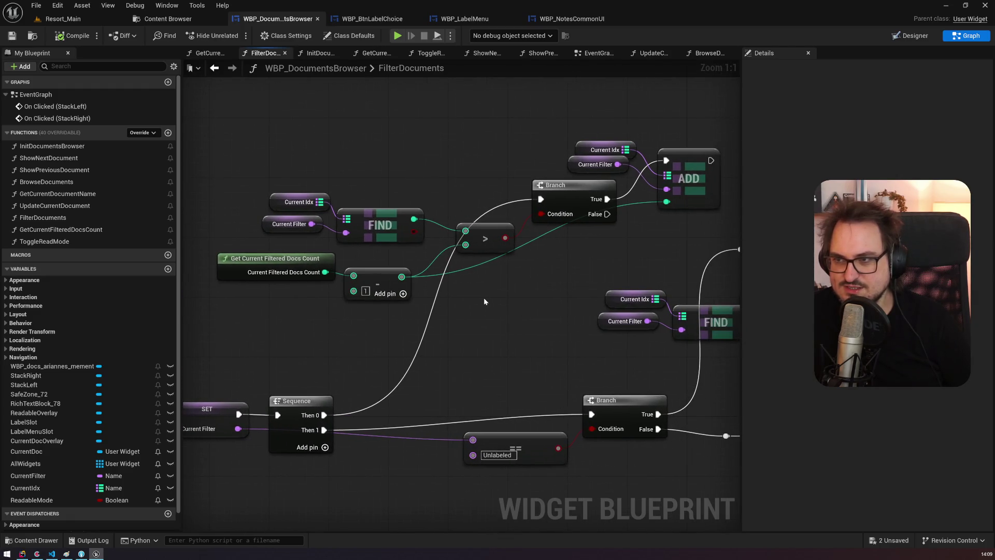
mouse_move(289, 196)
mouse_down()
mouse_move(318, 229)
mouse_move(369, 244)
mouse_up()
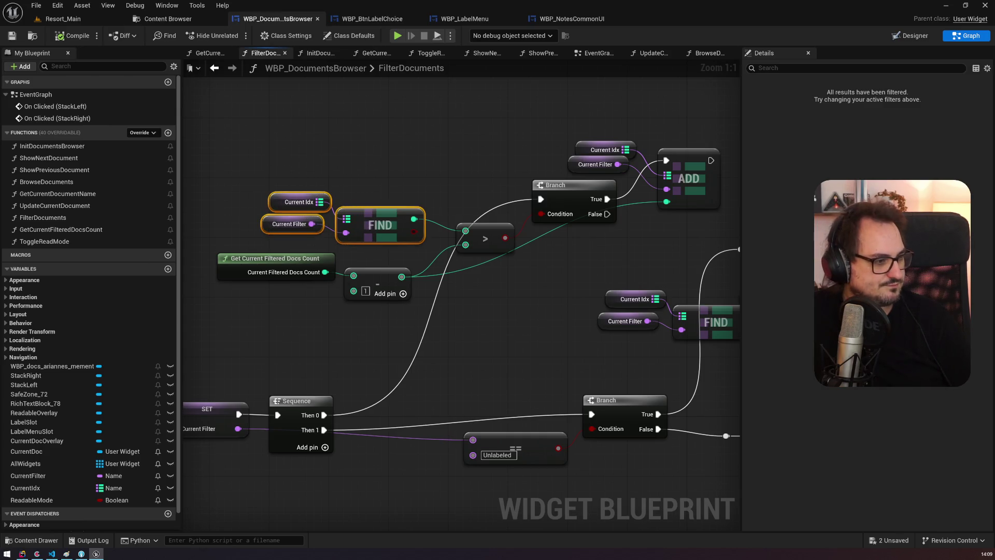
click(298, 164)
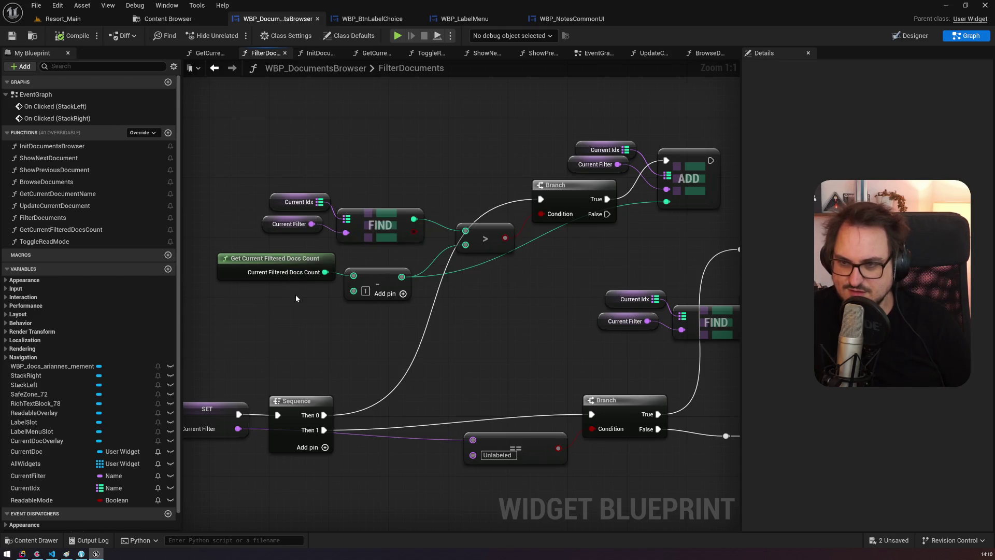
click(279, 268)
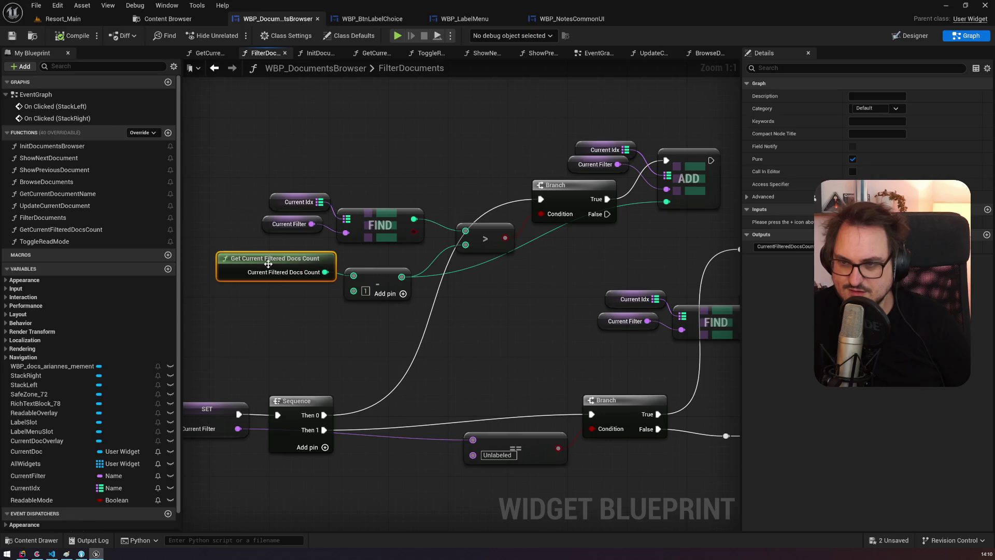
click(379, 277)
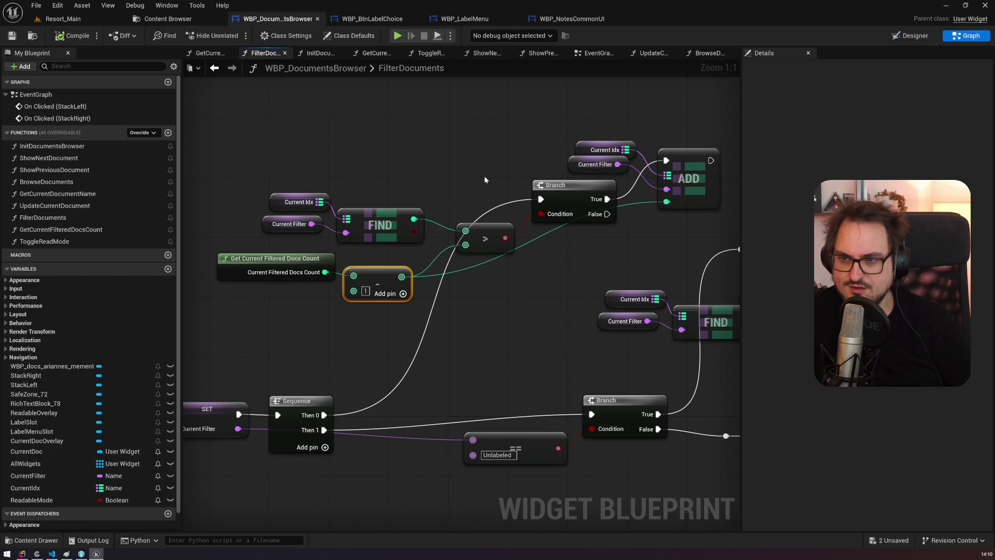
click(298, 202)
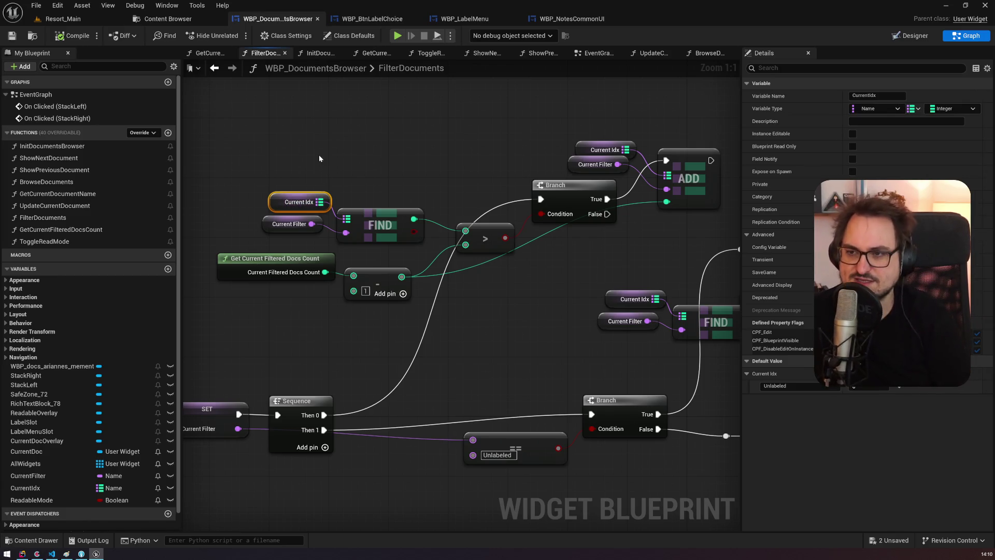
Step: Follow the index logic to Init Documents Browser and wire the Add result into Show Idx
drag(474, 160, 412, 169)
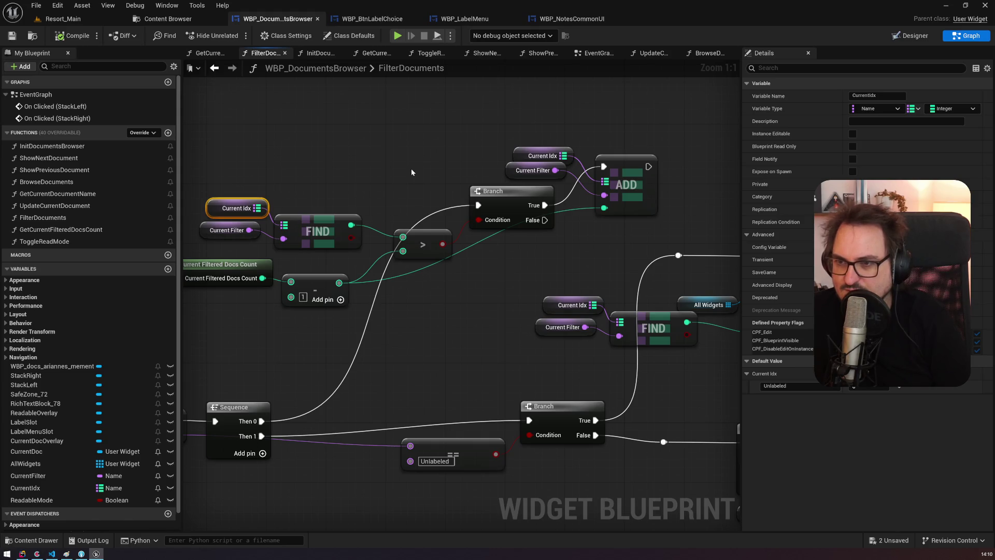
click(417, 252)
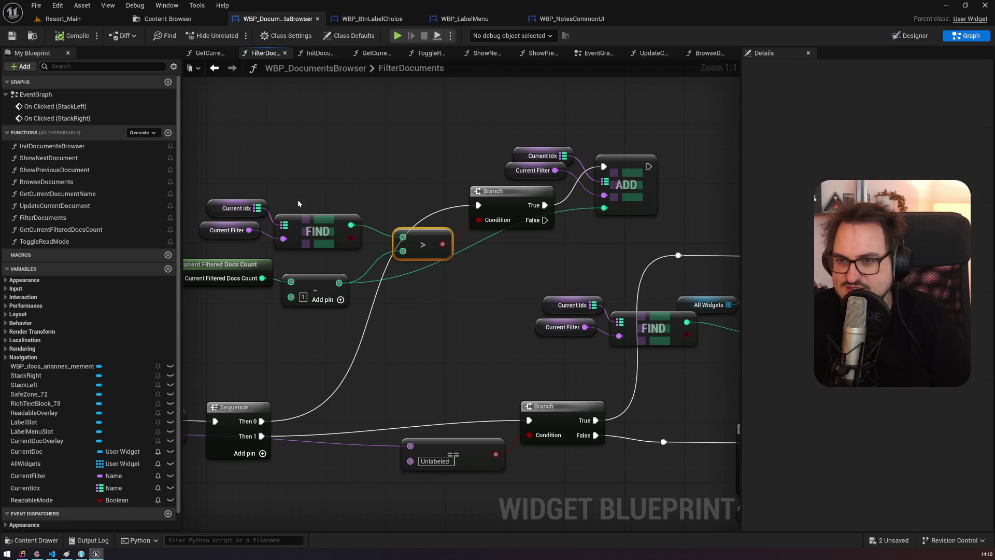
drag(298, 200, 342, 209)
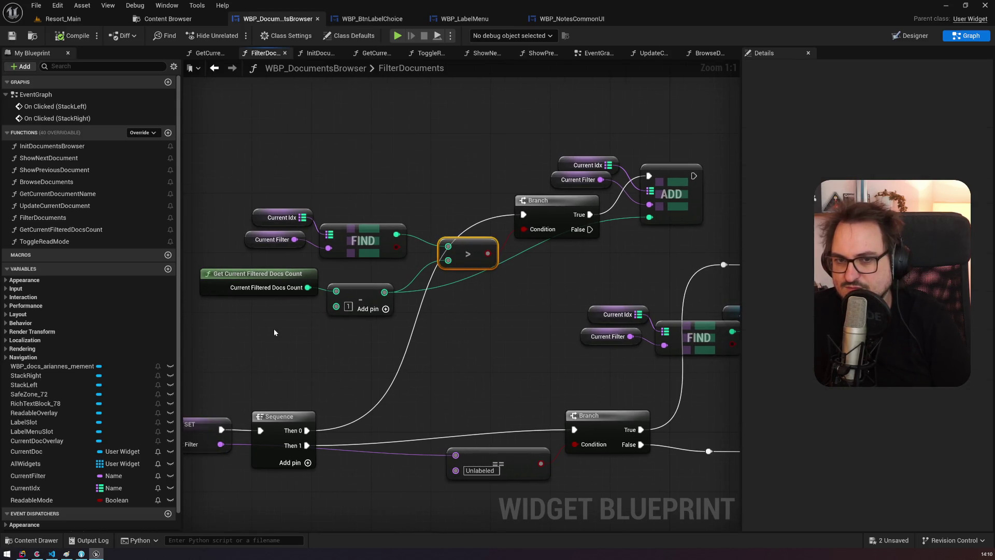
drag(274, 333, 342, 290)
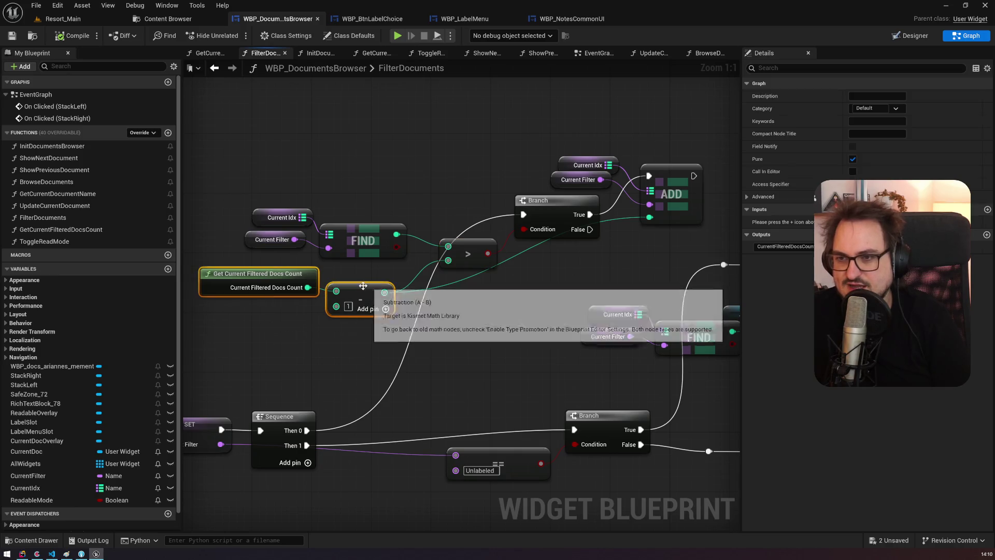
drag(417, 315, 360, 324)
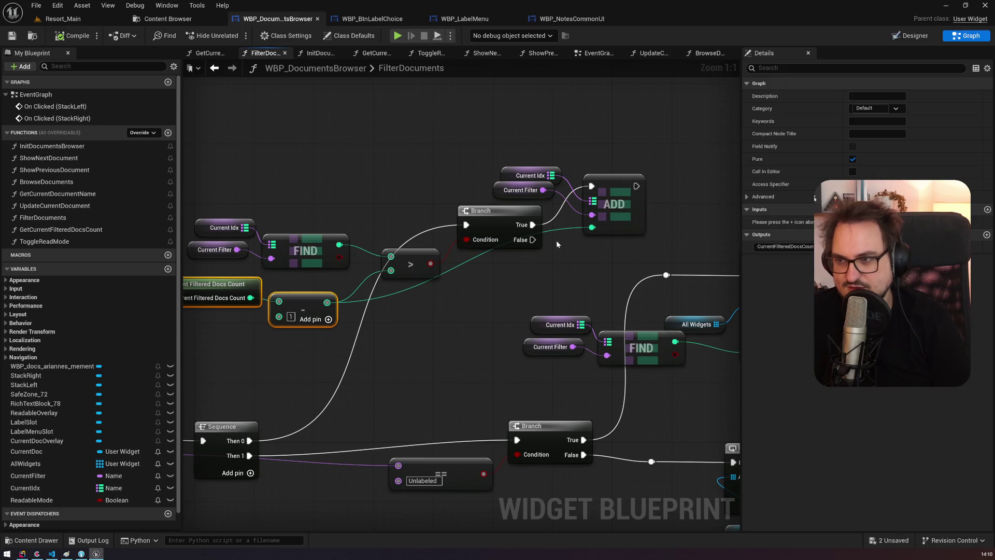
mouse_move(491, 315)
mouse_down()
mouse_move(213, 255)
mouse_move(489, 260)
mouse_up()
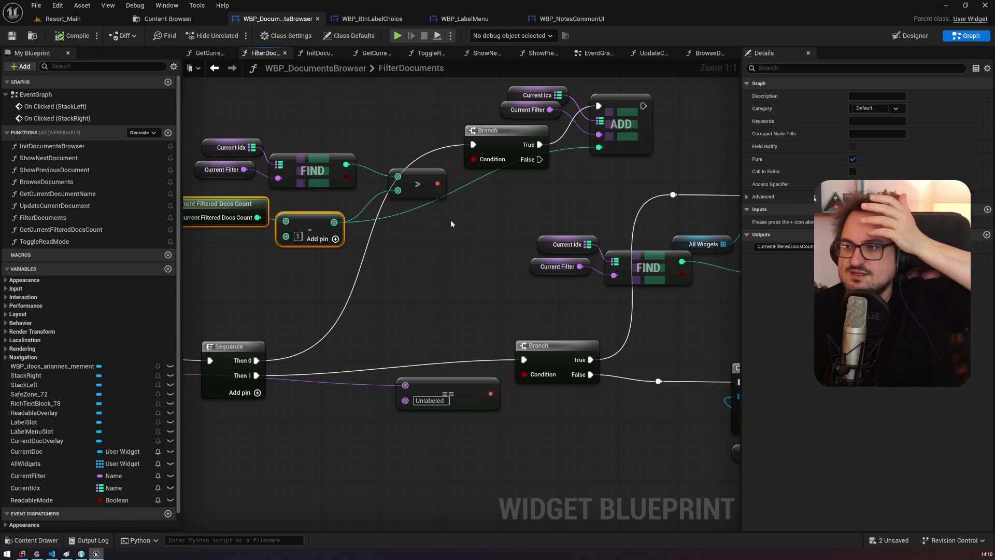
drag(450, 220, 227, 181)
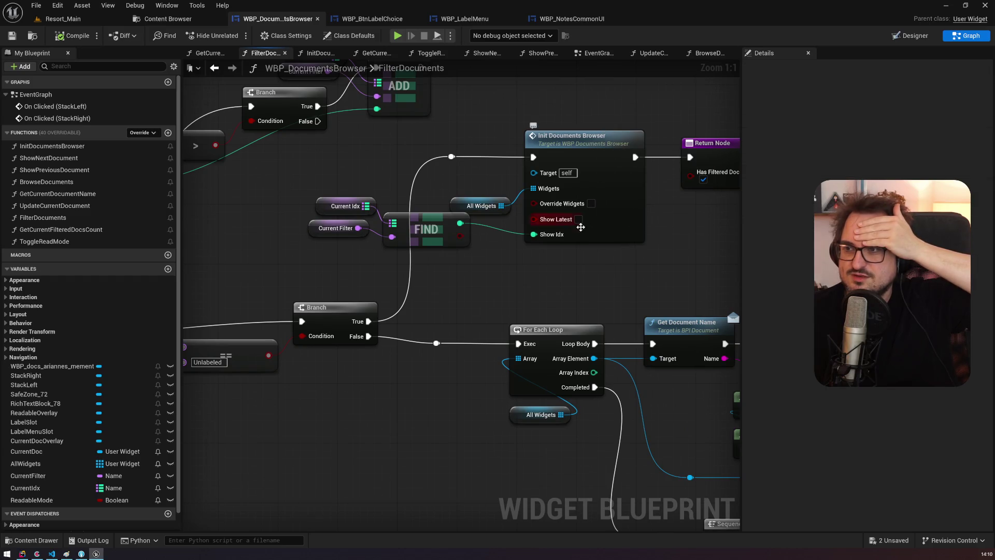
mouse_move(577, 259)
mouse_down()
mouse_move(326, 250)
mouse_move(672, 241)
mouse_move(638, 249)
mouse_move(563, 231)
mouse_up()
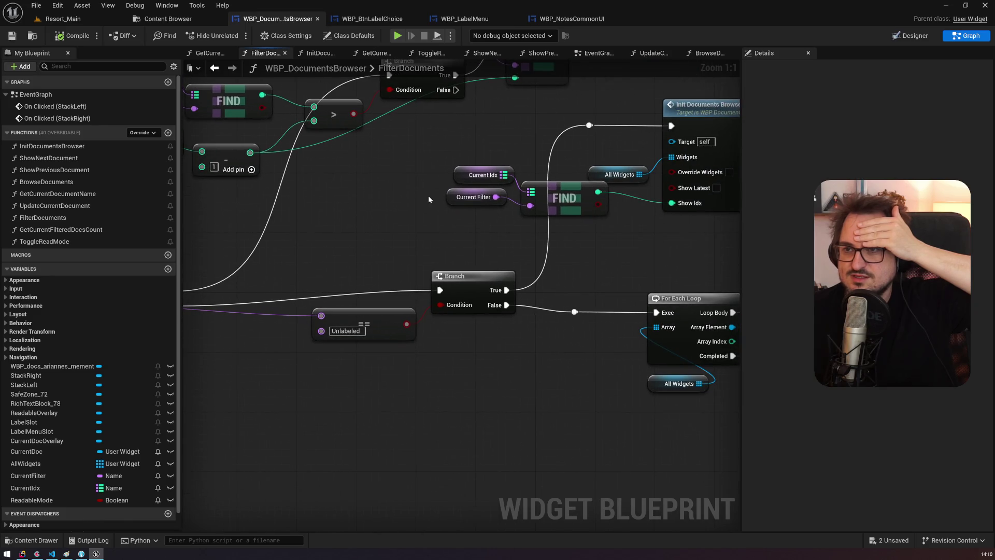
mouse_move(251, 153)
mouse_down()
mouse_move(644, 211)
mouse_move(673, 203)
mouse_up()
mouse_move(600, 249)
mouse_down()
mouse_move(255, 231)
mouse_move(243, 103)
mouse_move(235, 148)
mouse_move(549, 186)
mouse_up()
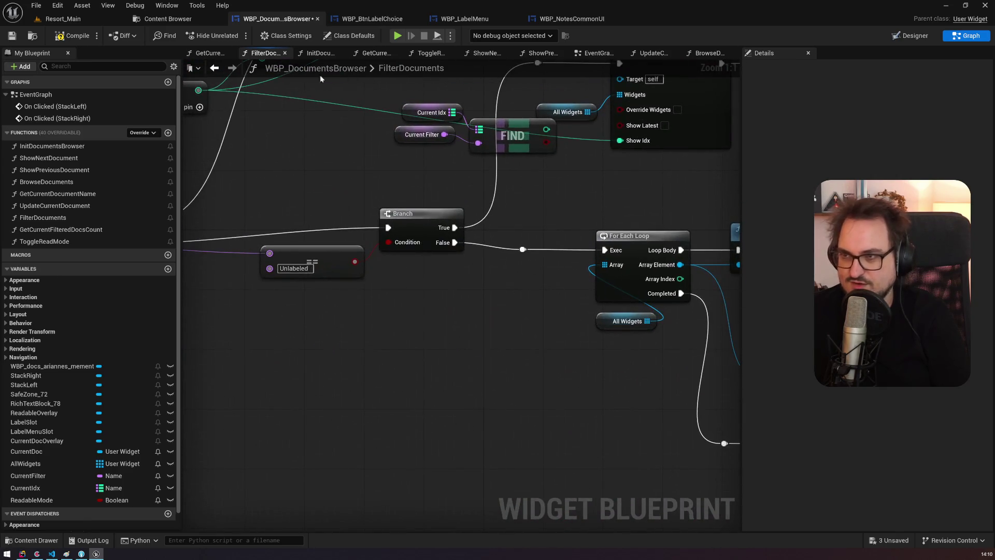
Step: In the Resort_Main play session, label the first note and tag 'Why did she leave me?' teal
click(62, 19)
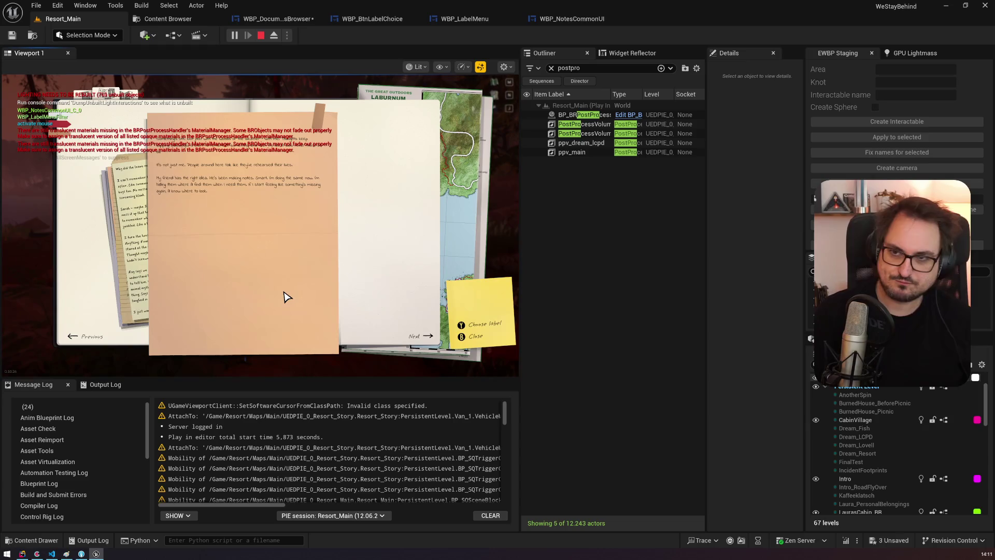
click(319, 115)
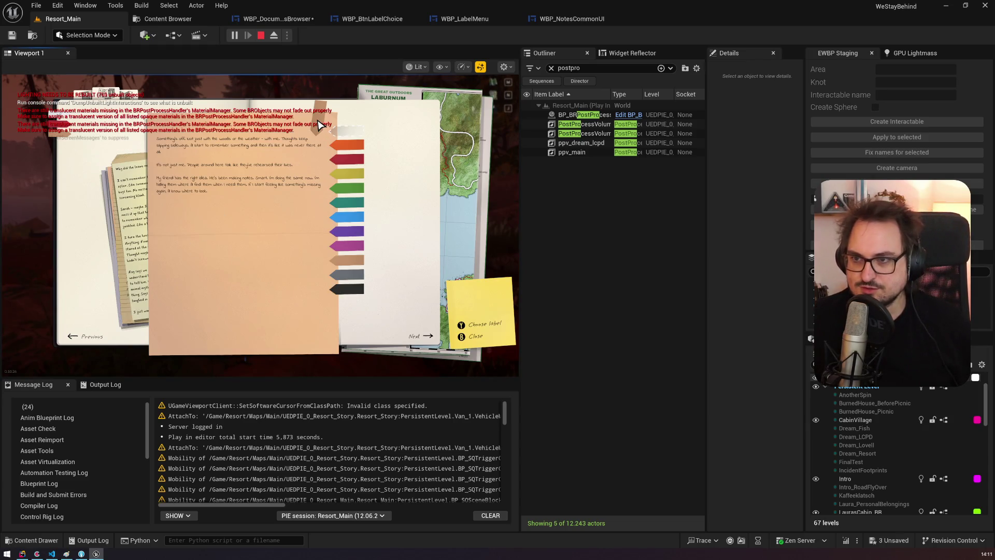
click(351, 213)
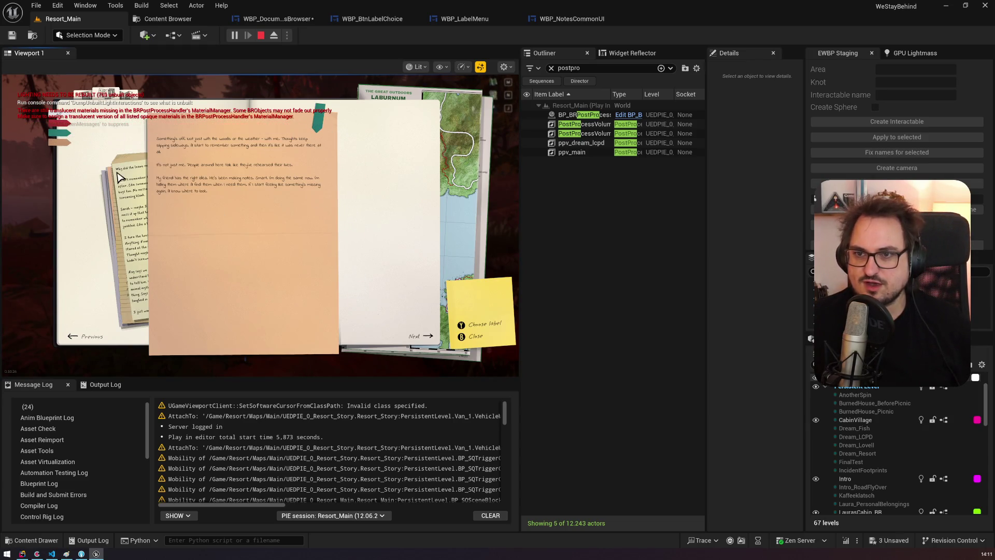
click(132, 182)
click(318, 119)
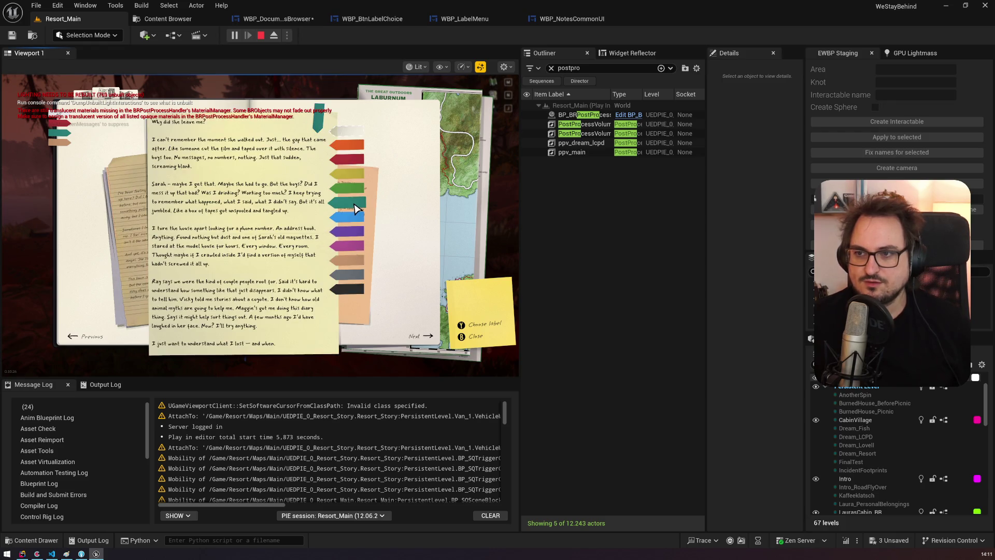
click(336, 199)
Step: Tag the orange note teal, then page back and forth through the note stack
click(62, 134)
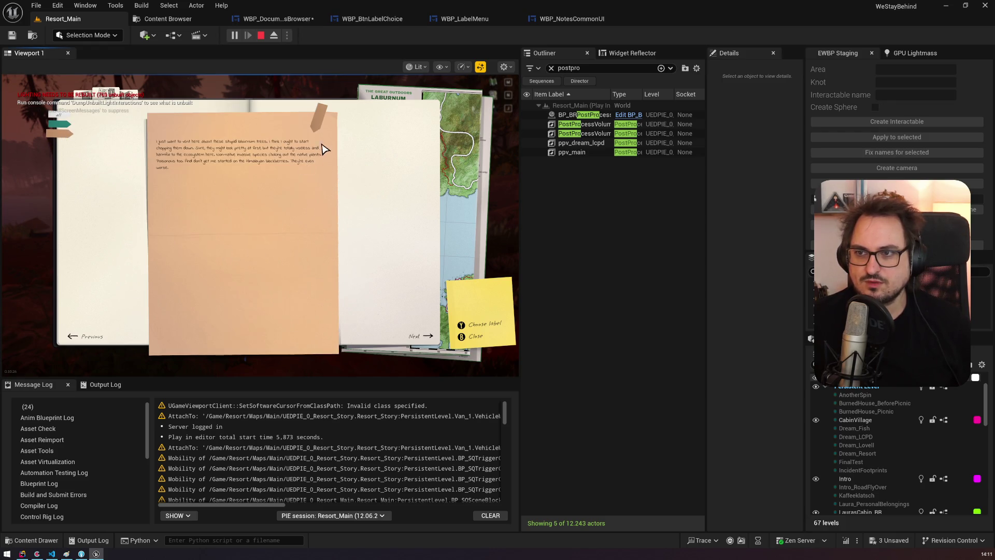
click(317, 123)
click(354, 206)
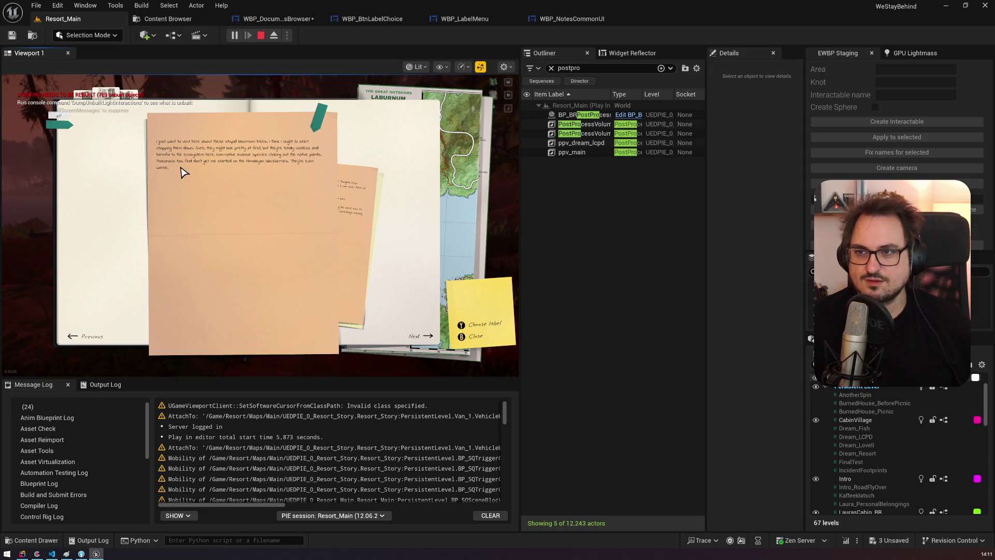
click(364, 200)
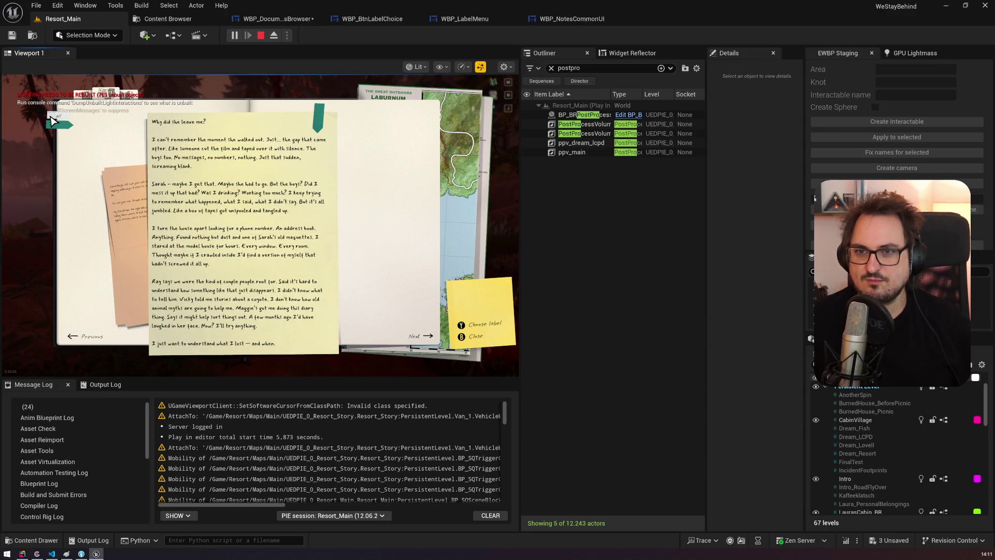
click(56, 122)
click(146, 185)
click(146, 186)
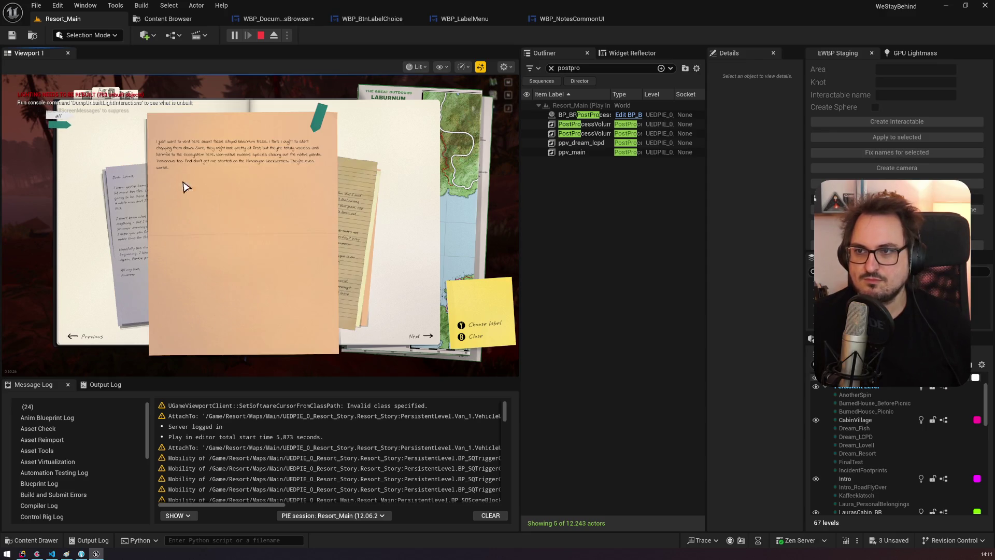
Step: Tag the Dear Laura letter yellow, then change its label to teal
click(148, 206)
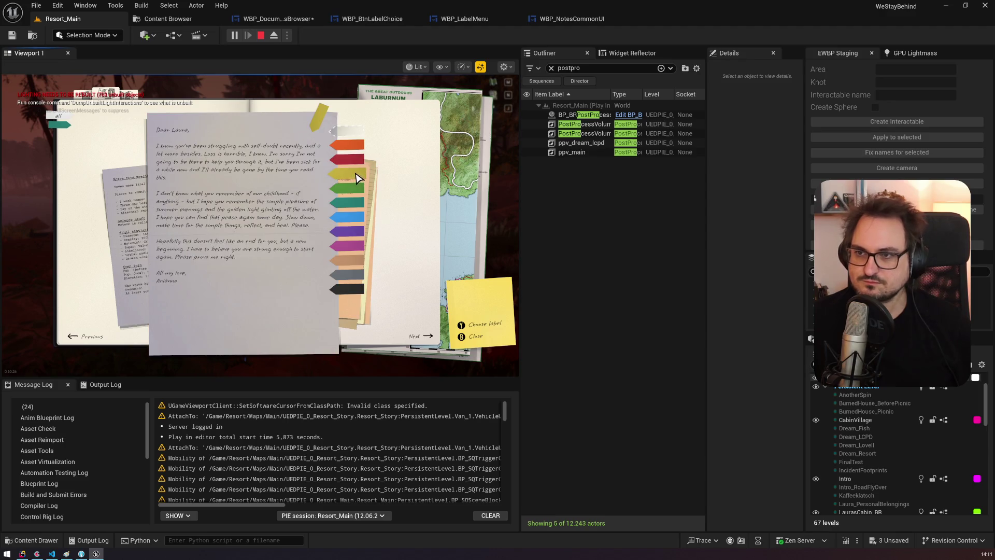
click(357, 180)
click(322, 135)
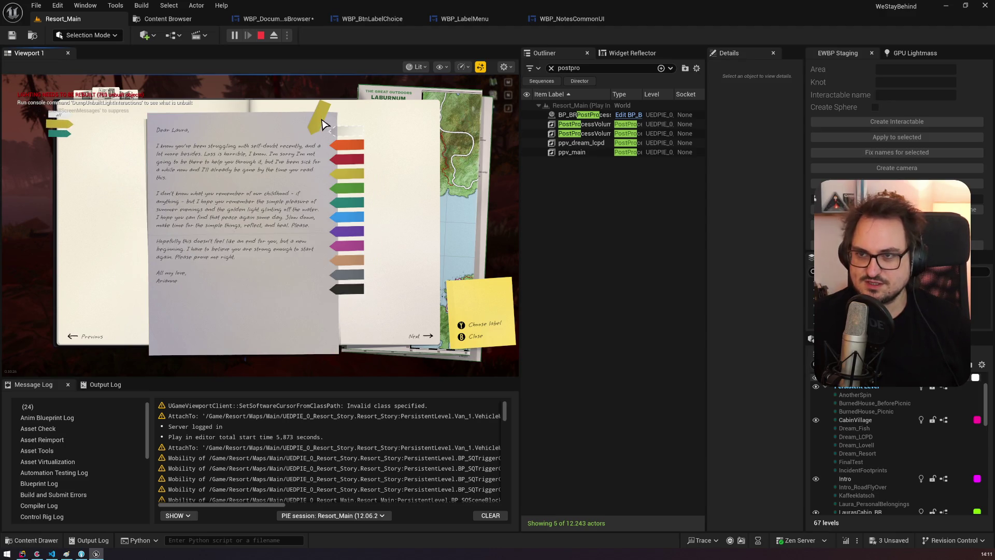
click(346, 209)
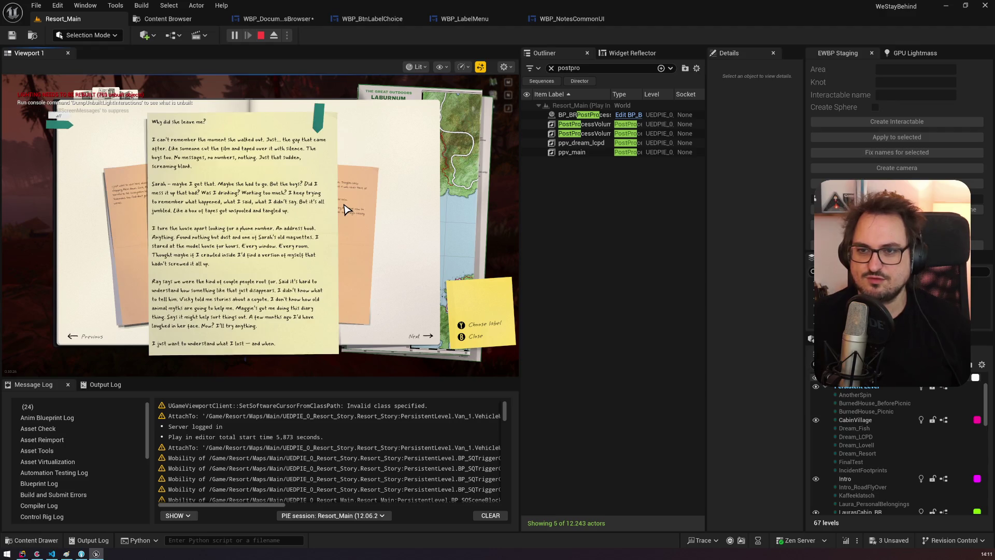
Step: Cycle the notes back to the orange laburnum note, stop playing, and return to WBP_DocumentsBrowser
click(144, 228)
click(139, 228)
click(345, 219)
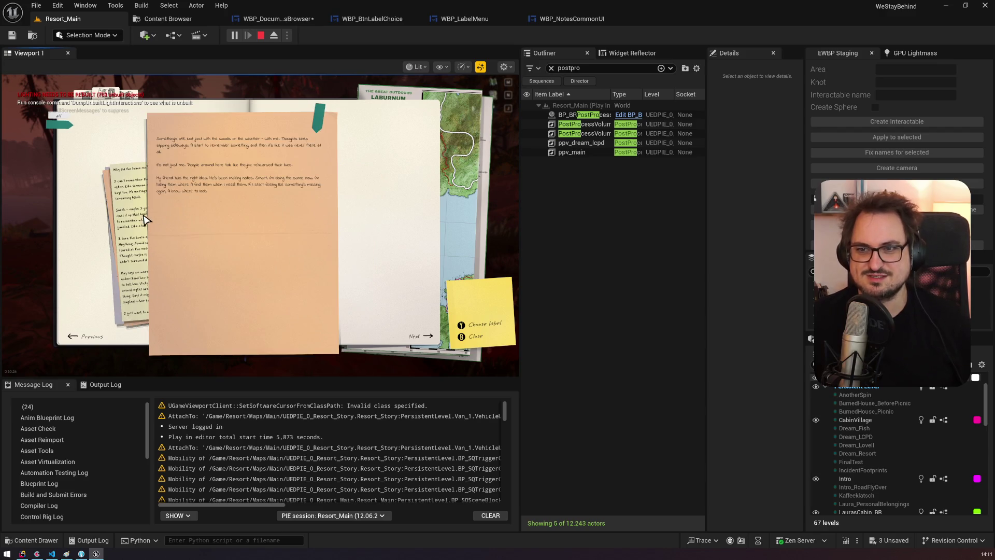
click(132, 224)
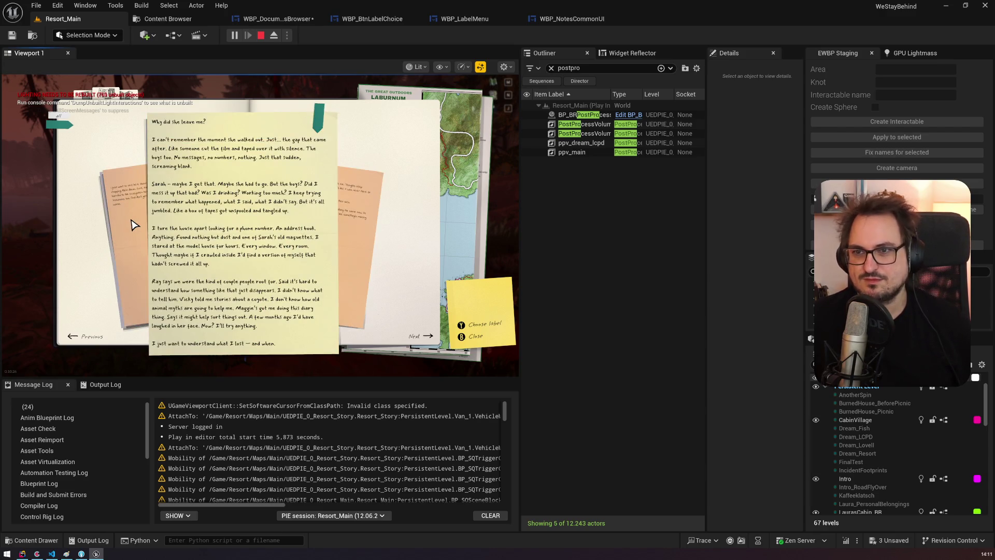
click(132, 224)
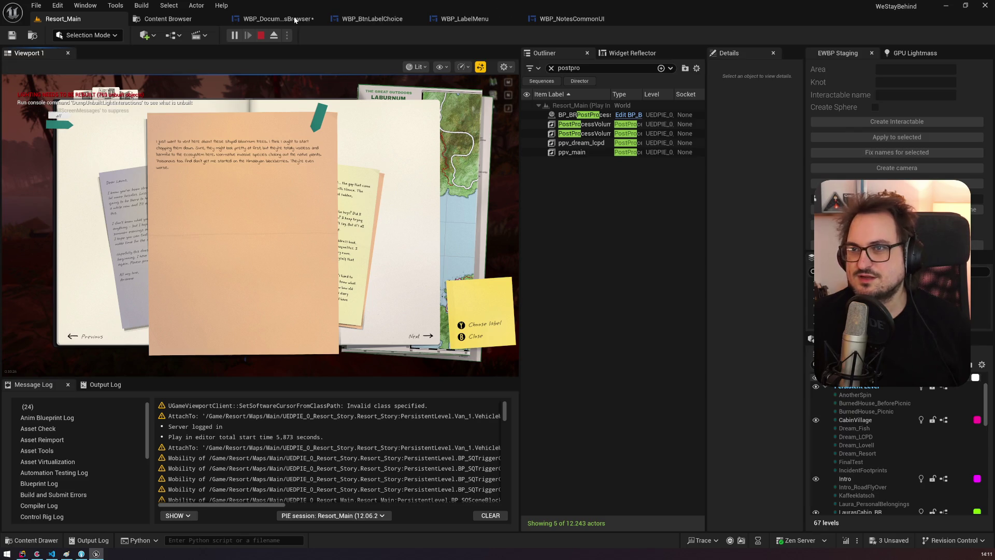
key(Escape)
click(298, 19)
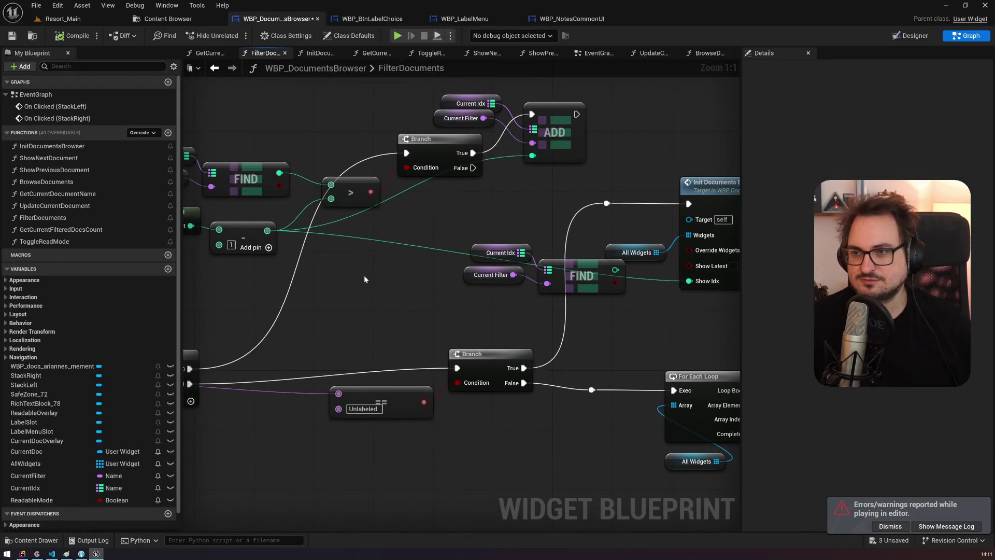
Step: Pan through FilterDocuments to inspect the FIND, Sequence, Branch, ADD, CONTAINS and For Each Loop nodes
drag(481, 250, 563, 267)
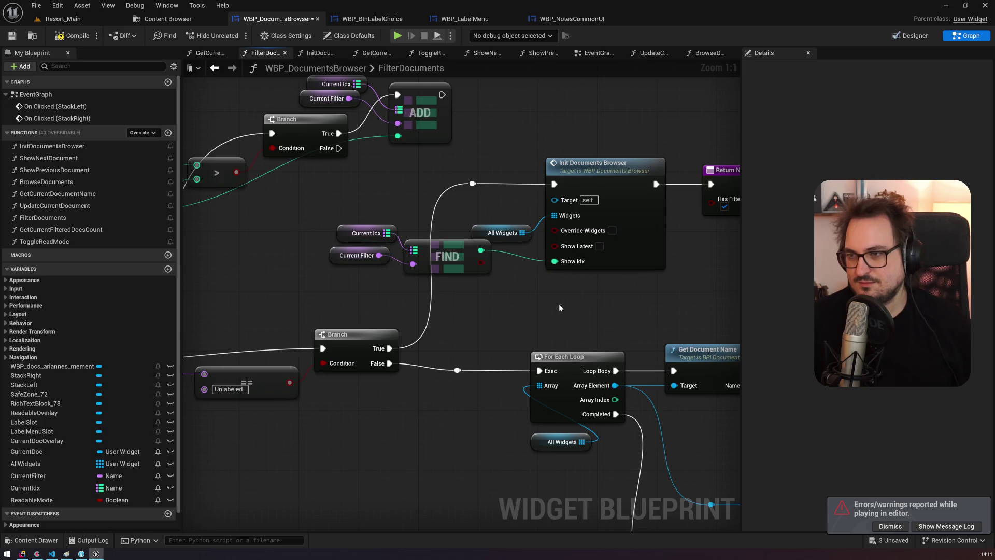
drag(261, 258, 464, 301)
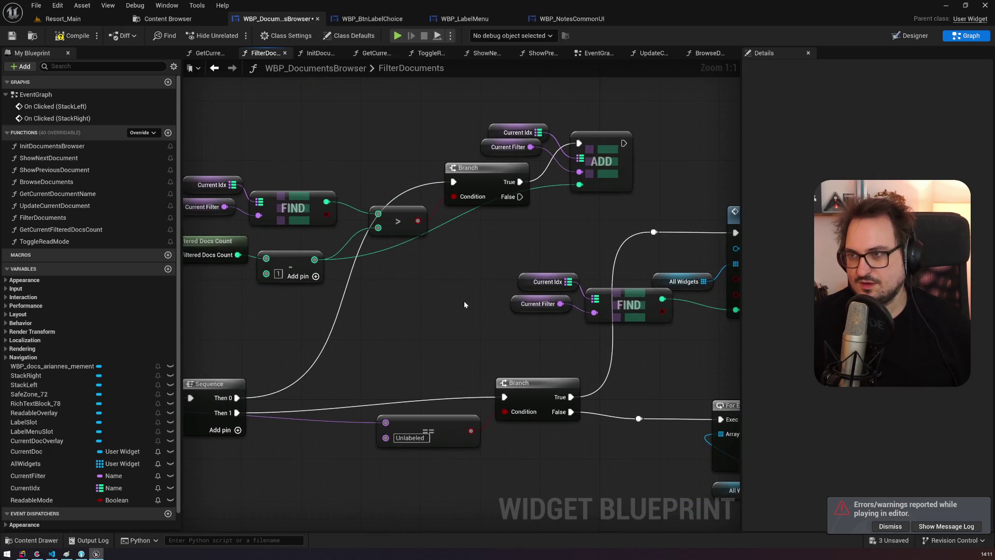
click(524, 277)
drag(523, 277, 294, 201)
scroll(294, 201, down, 3)
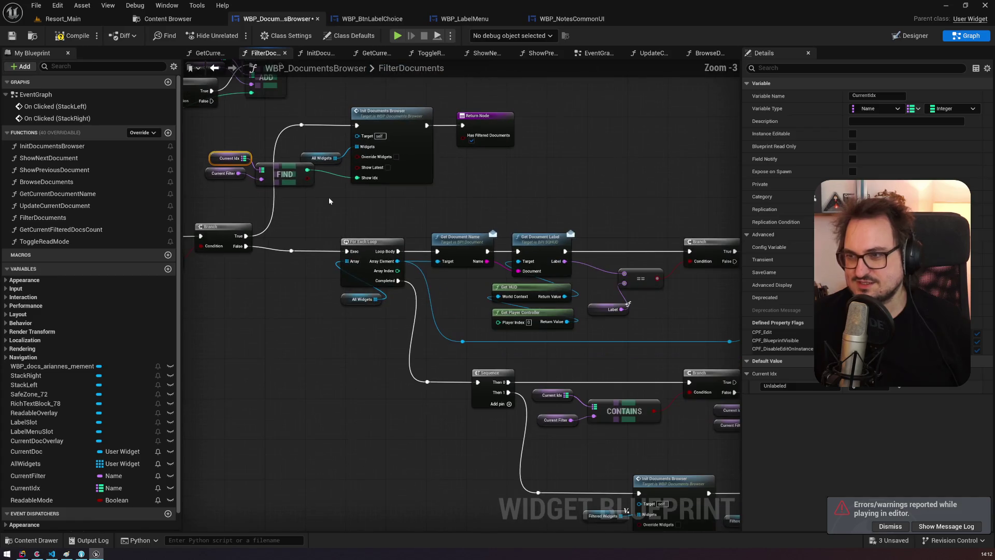
drag(521, 207, 256, 129)
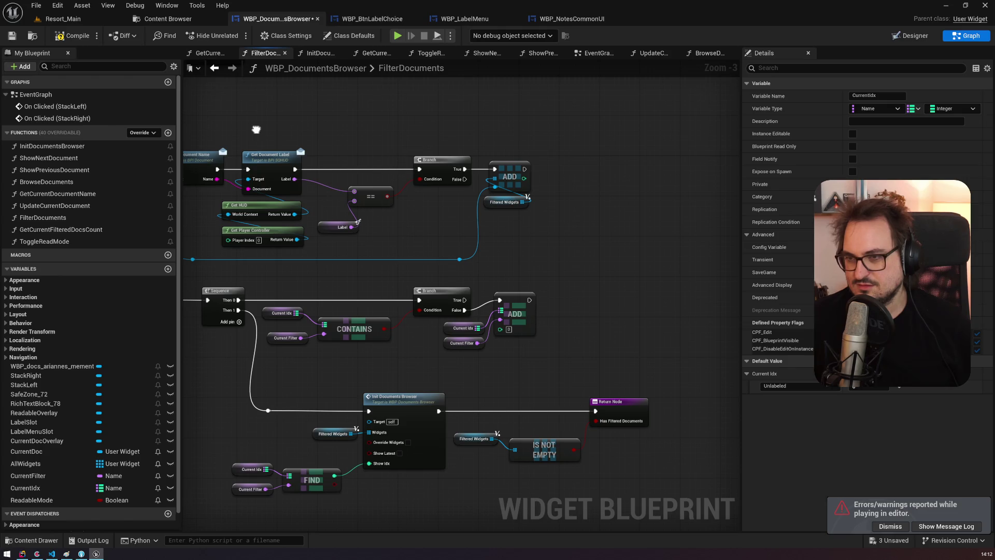
drag(256, 129, 685, 177)
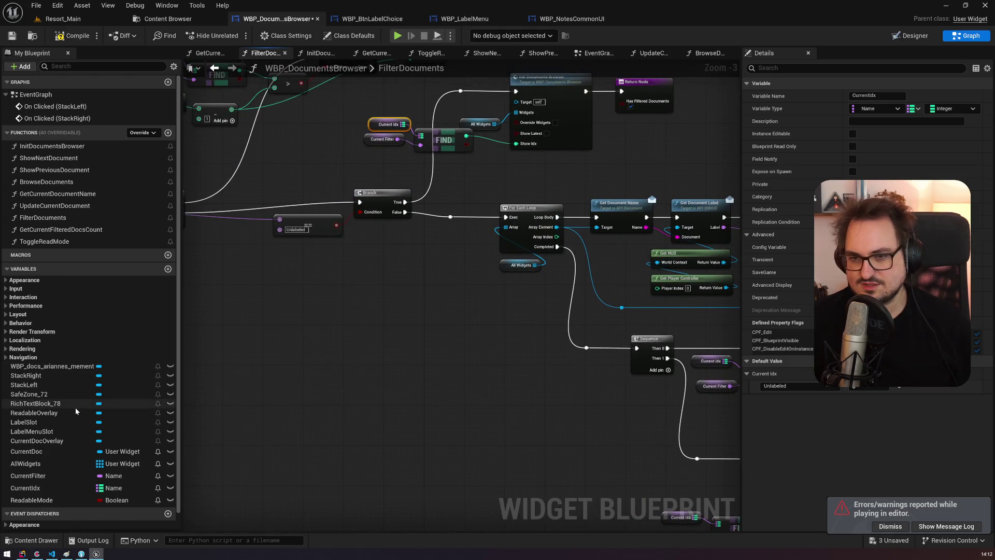
scroll(78, 407, down, 1)
Step: List all references to the CurrentIdx variable by name
click(32, 467)
right_click(34, 468)
mouse_move(57, 412)
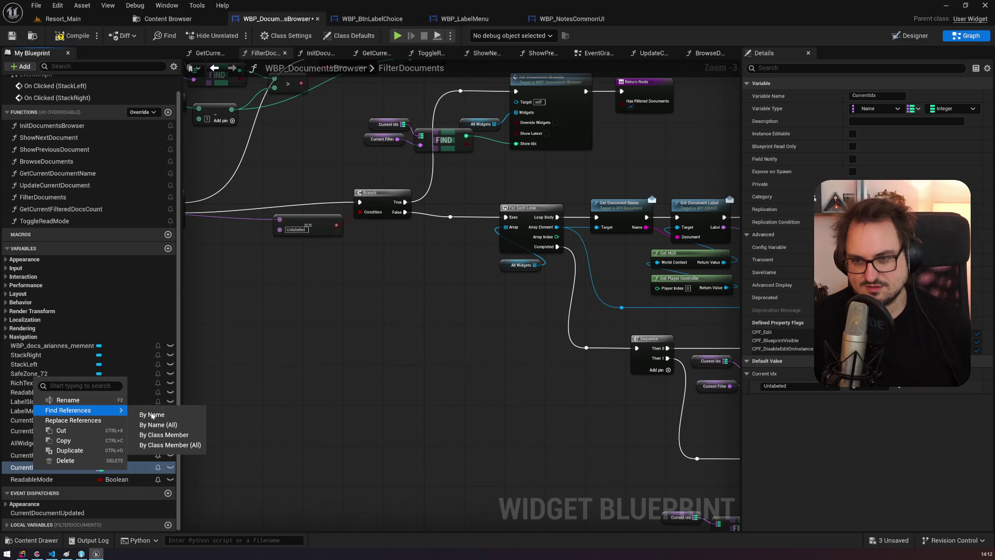
click(156, 434)
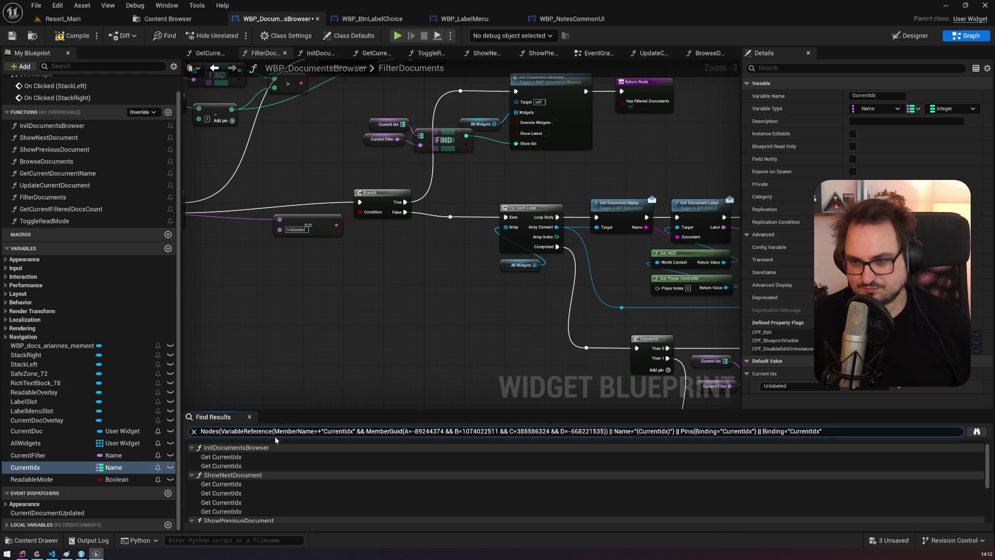
scroll(257, 496, down, 5)
scroll(257, 496, up, 5)
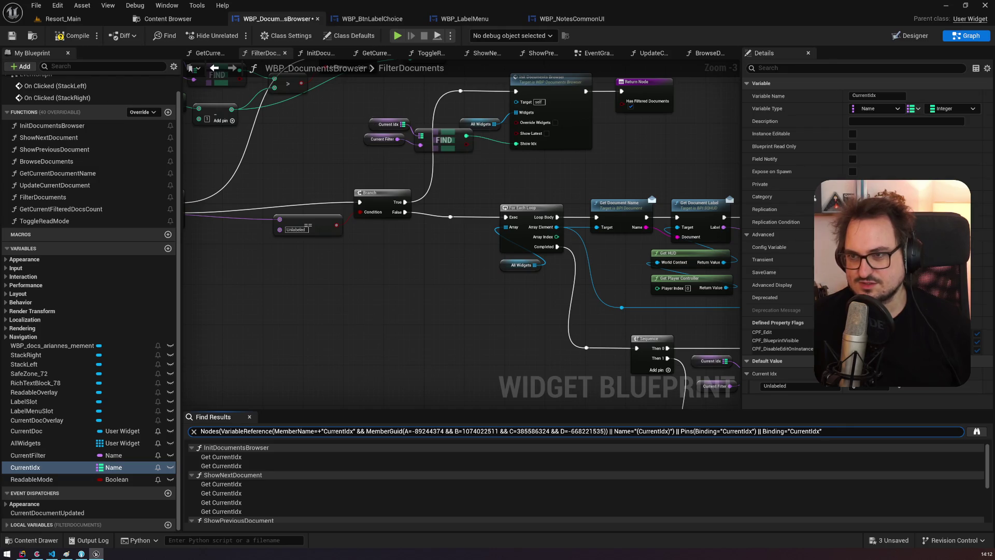
Step: Inspect the BrowseDocuments function and the UpdateCurrentDocument function's label slot nodes
click(214, 68)
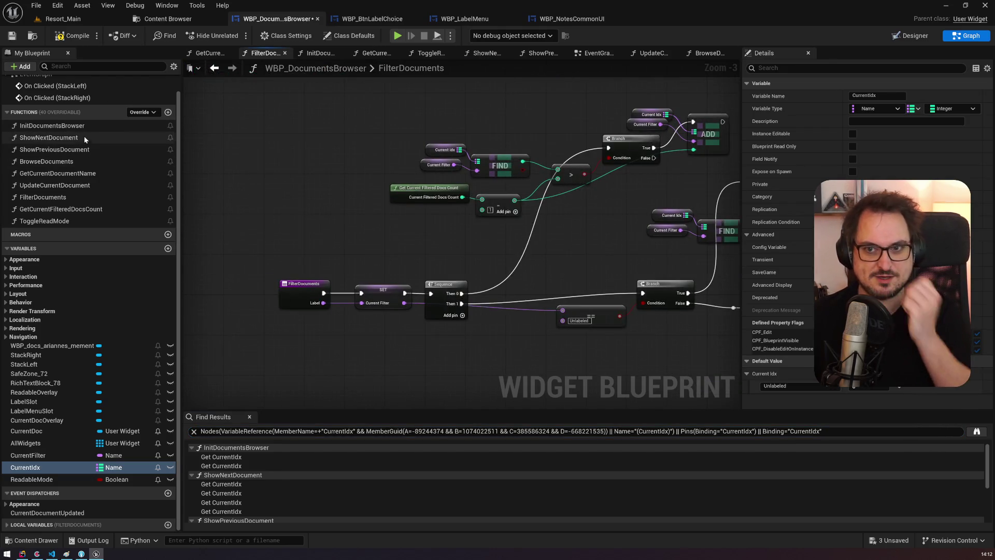
double_click(71, 160)
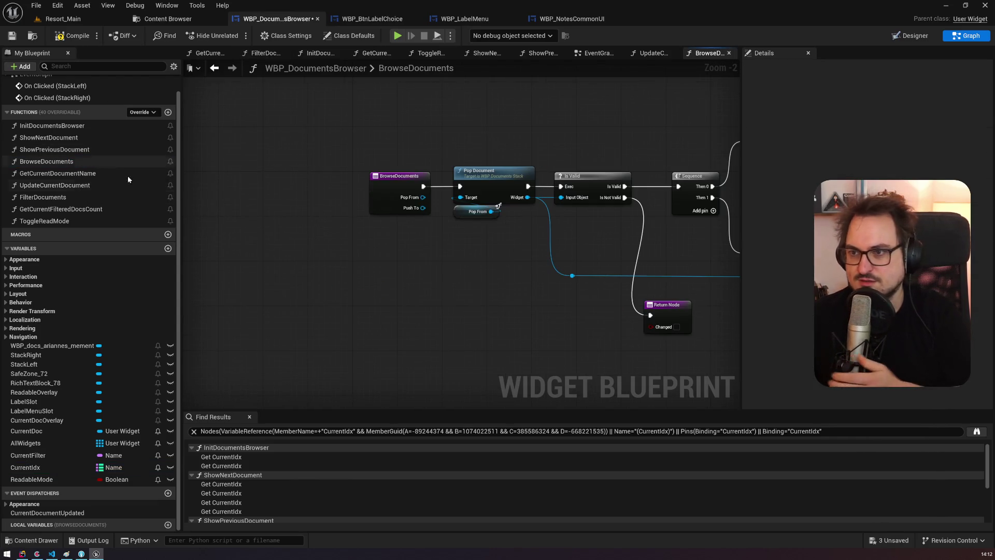
mouse_move(608, 311)
mouse_down()
mouse_move(207, 264)
mouse_move(191, 284)
mouse_move(465, 305)
mouse_up()
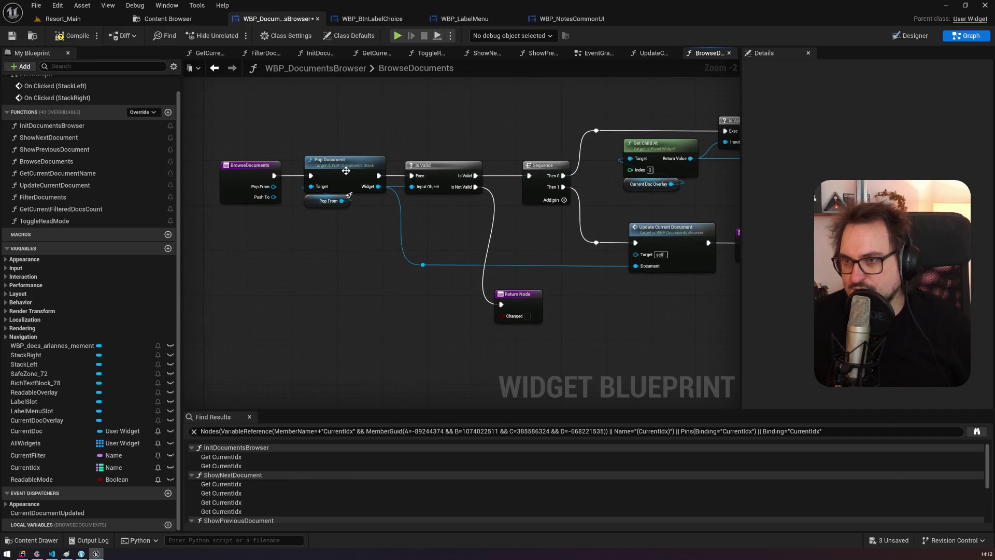
drag(634, 240, 426, 238)
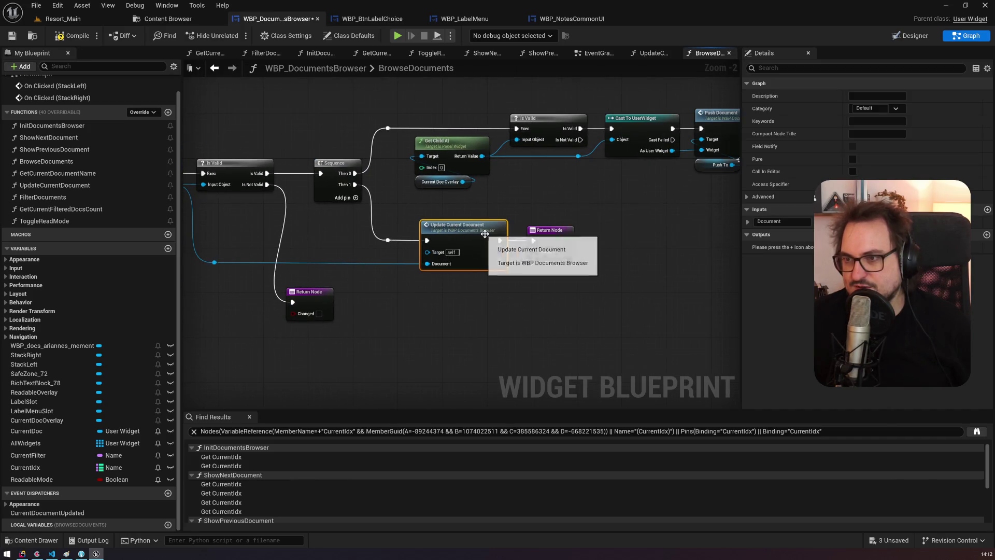
double_click(425, 239)
mouse_move(183, 230)
mouse_down()
mouse_move(329, 319)
mouse_move(465, 258)
mouse_up()
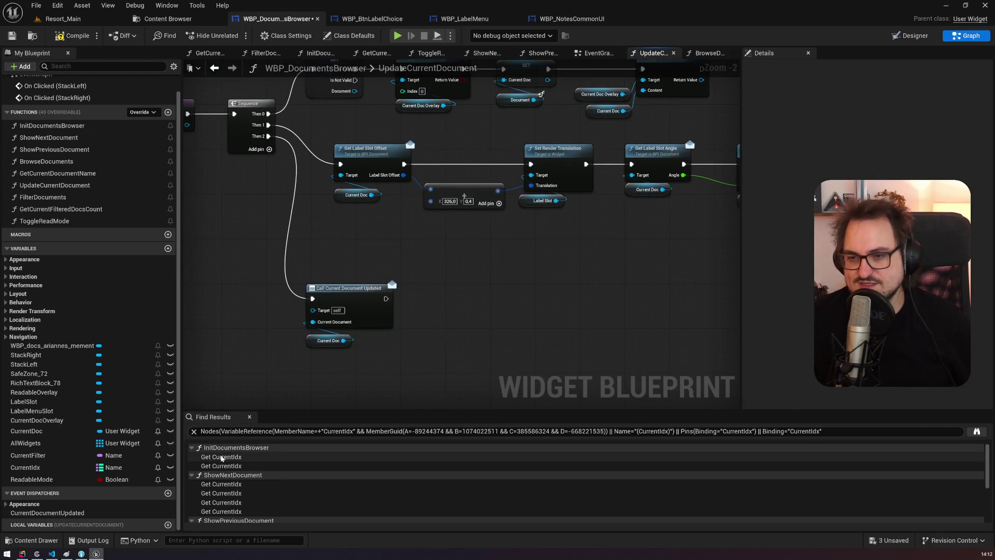
Step: Jump to both CurrentIdx reads in InitDocumentsBrowser and view the surrounding Select and Show Previous Document nodes
click(220, 456)
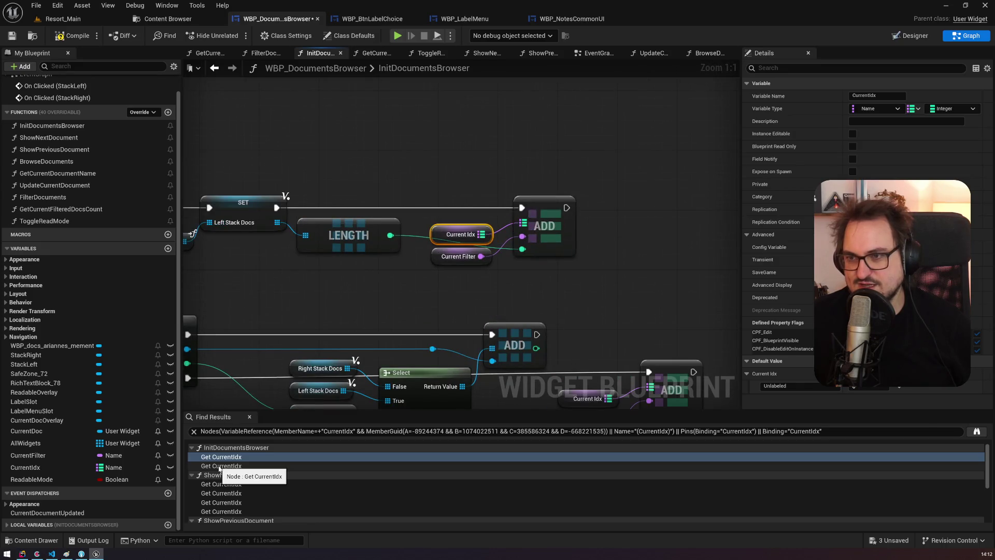
click(219, 466)
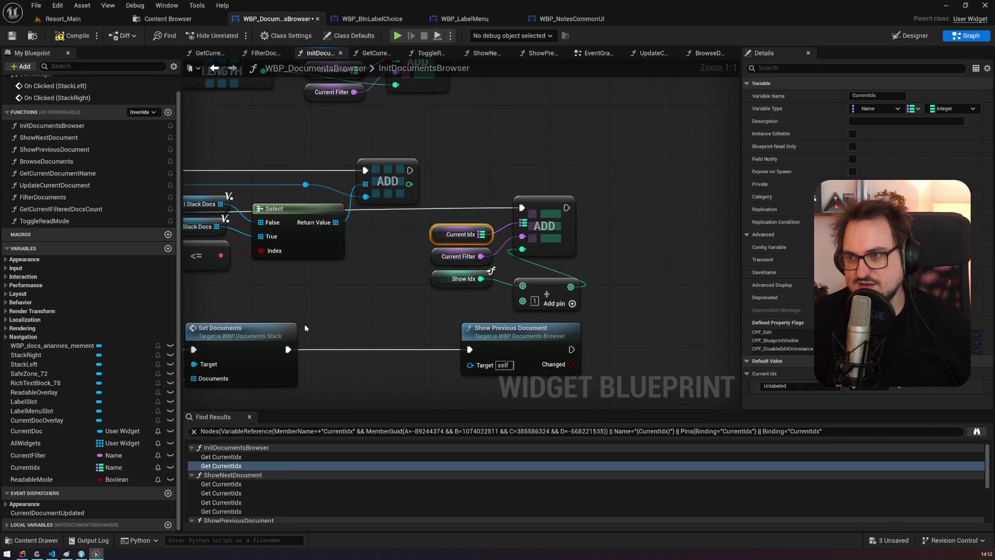
scroll(496, 307, down, 2)
drag(497, 307, 715, 259)
mouse_move(373, 248)
mouse_down()
mouse_move(561, 296)
mouse_move(391, 234)
mouse_up()
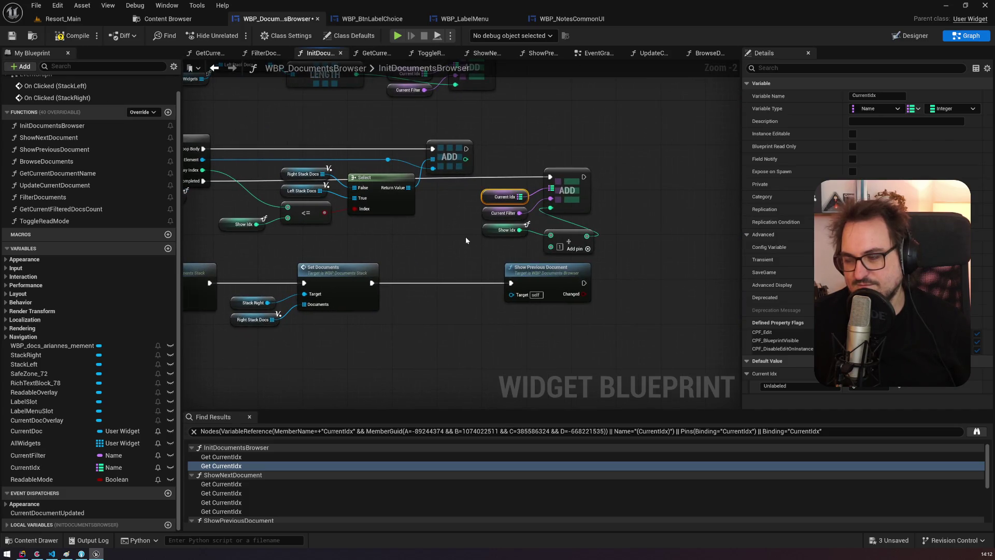
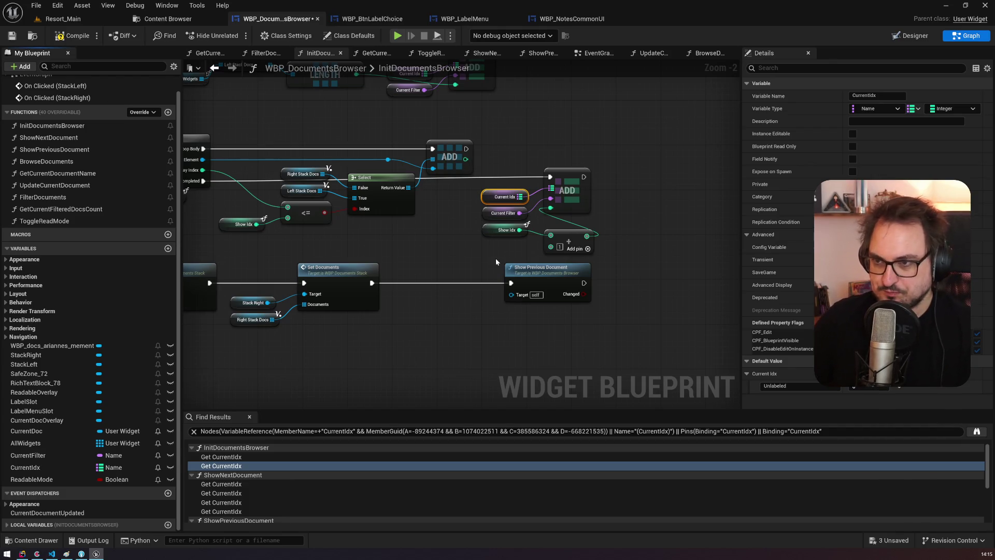
Step: Pan around the InitDocumentsBrowser graph to inspect its For Each Loop, Select and Show Idx nodes
mouse_move(406, 322)
mouse_down()
mouse_move(444, 333)
mouse_move(451, 363)
mouse_up()
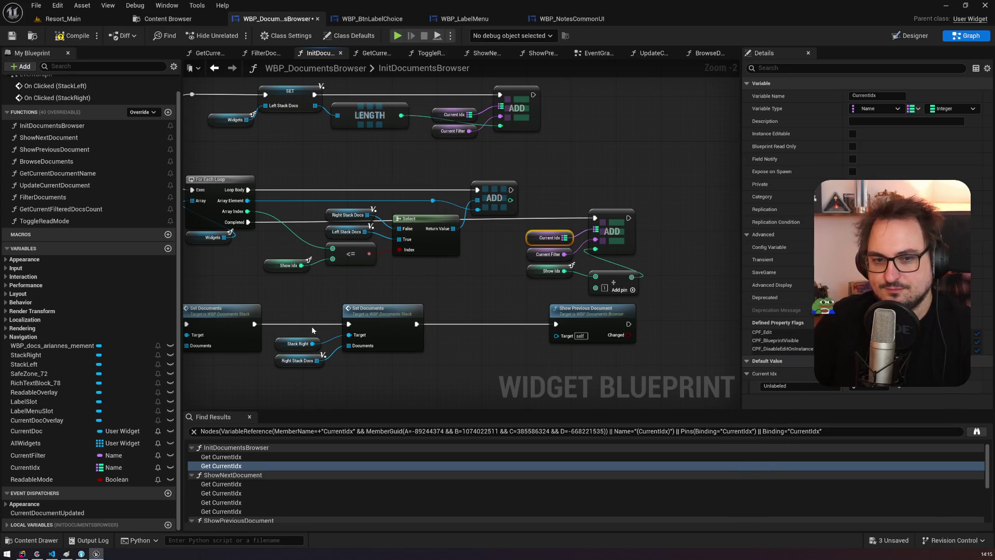
mouse_move(243, 273)
mouse_down()
mouse_move(289, 282)
mouse_move(288, 255)
mouse_move(206, 226)
mouse_up()
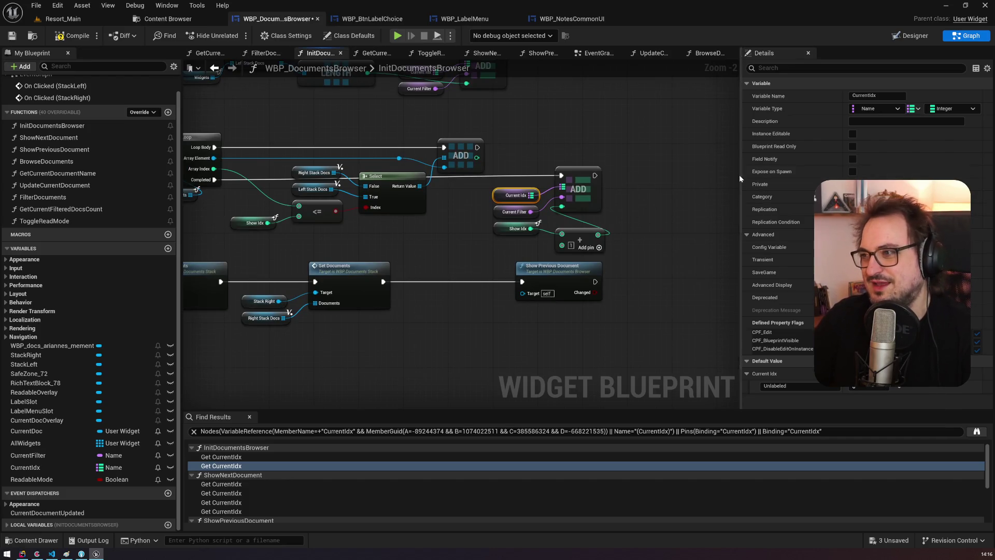
drag(740, 174, 786, 175)
mouse_move(421, 242)
mouse_down()
mouse_move(620, 236)
mouse_move(437, 224)
mouse_move(543, 253)
mouse_up()
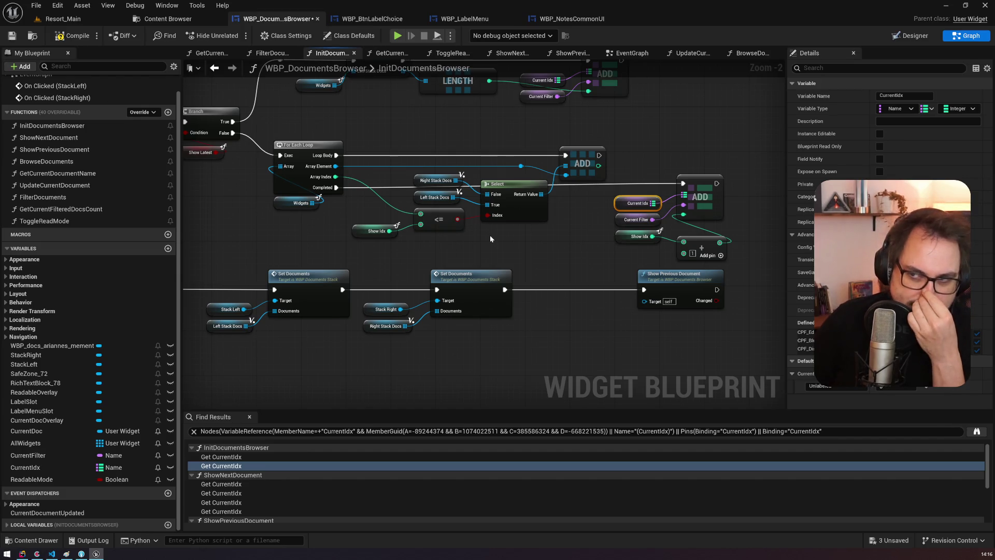
mouse_move(352, 247)
mouse_down()
mouse_move(426, 228)
mouse_move(380, 223)
mouse_move(599, 253)
mouse_move(954, 336)
mouse_move(772, 309)
mouse_move(670, 279)
mouse_move(380, 238)
mouse_up()
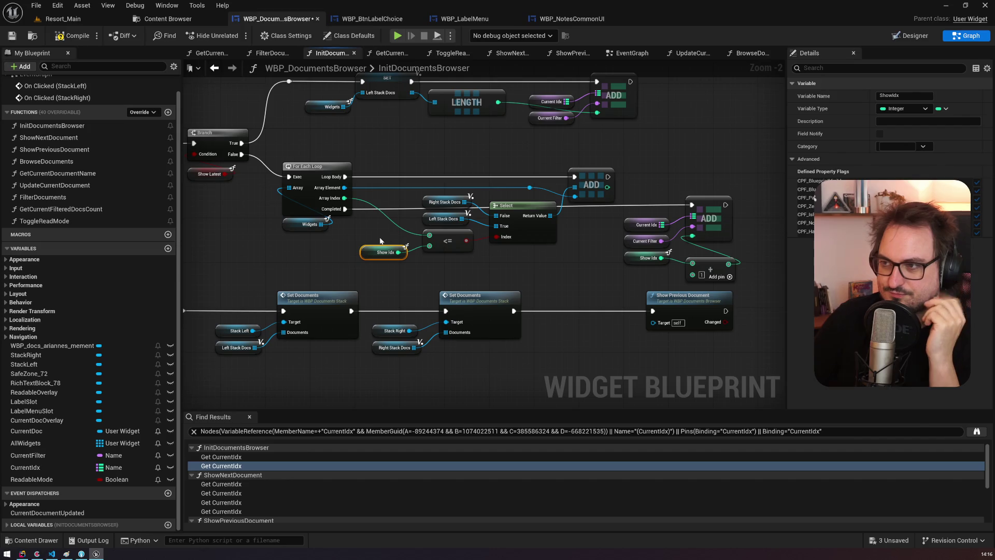
mouse_move(531, 163)
mouse_down()
mouse_move(673, 202)
mouse_move(977, 228)
mouse_up()
mouse_move(764, 147)
mouse_down()
mouse_move(656, 126)
mouse_move(412, 192)
mouse_up()
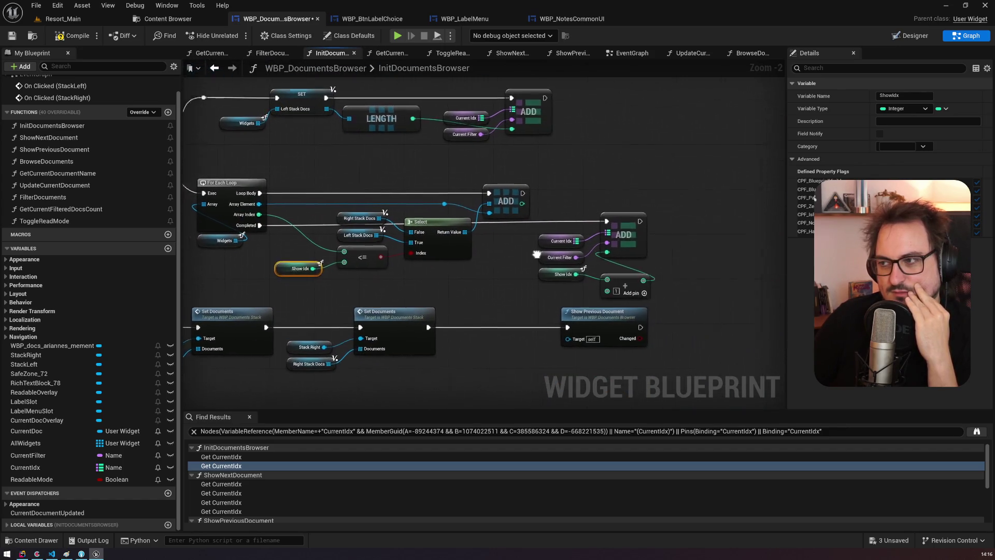
Step: Jump to the CurrentIdx use in ShowNextDocument, then open the widget's EventGraph
click(280, 483)
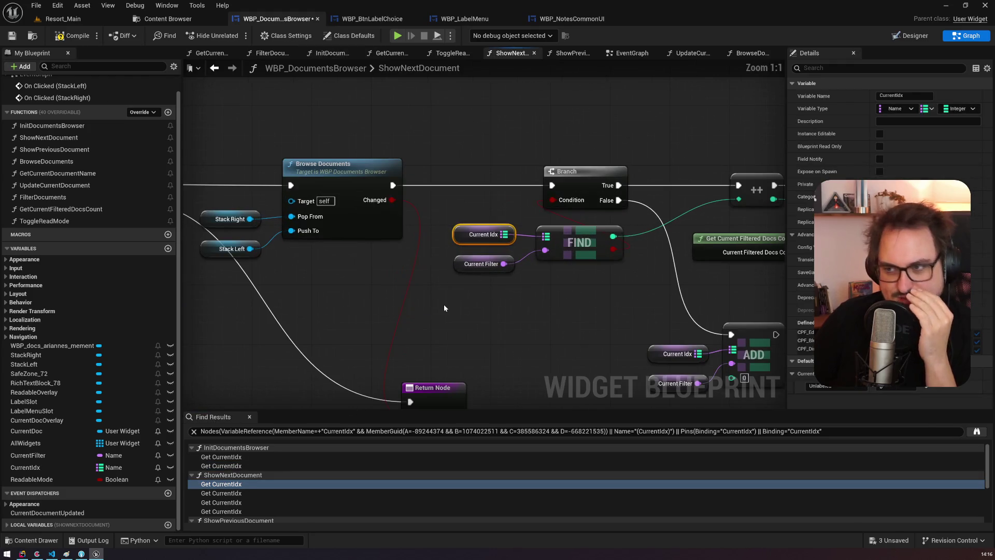
scroll(676, 257, up, 2)
mouse_move(676, 257)
mouse_down()
mouse_move(306, 226)
mouse_move(58, 186)
mouse_up()
drag(290, 181, 638, 234)
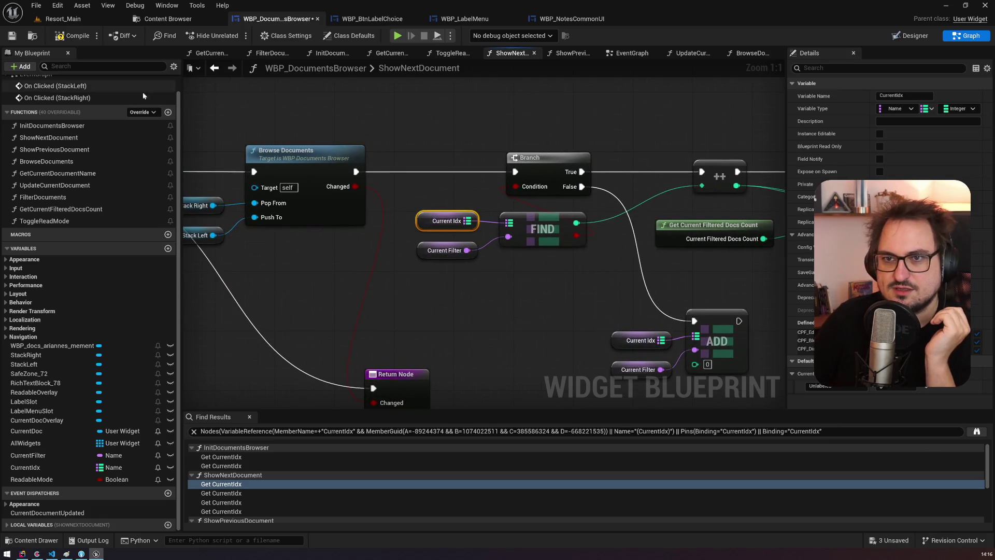
scroll(112, 139, up, 1)
double_click(78, 95)
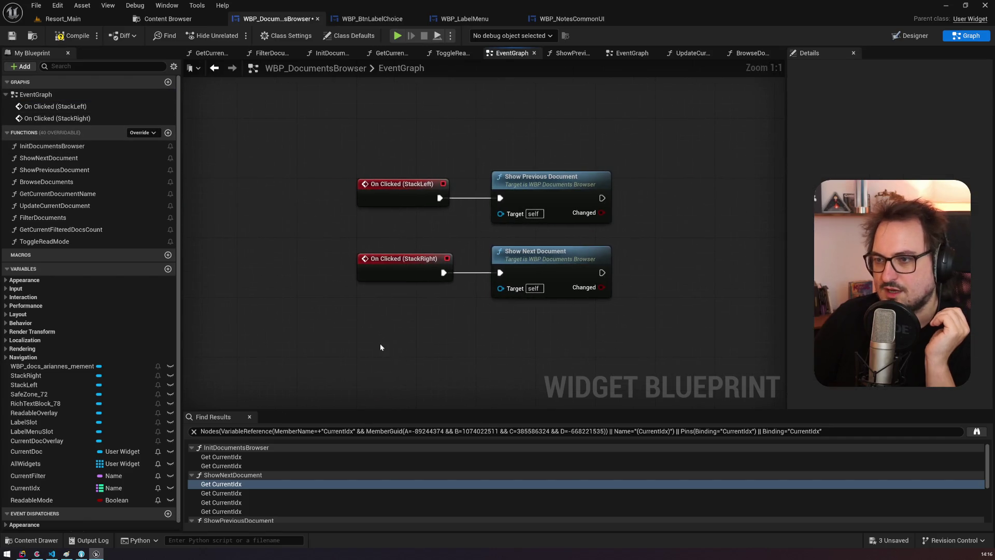
Step: Add an Event Tick that runs a For Each Loop over the CurrentIdx map
right_click(380, 343)
text(tick)
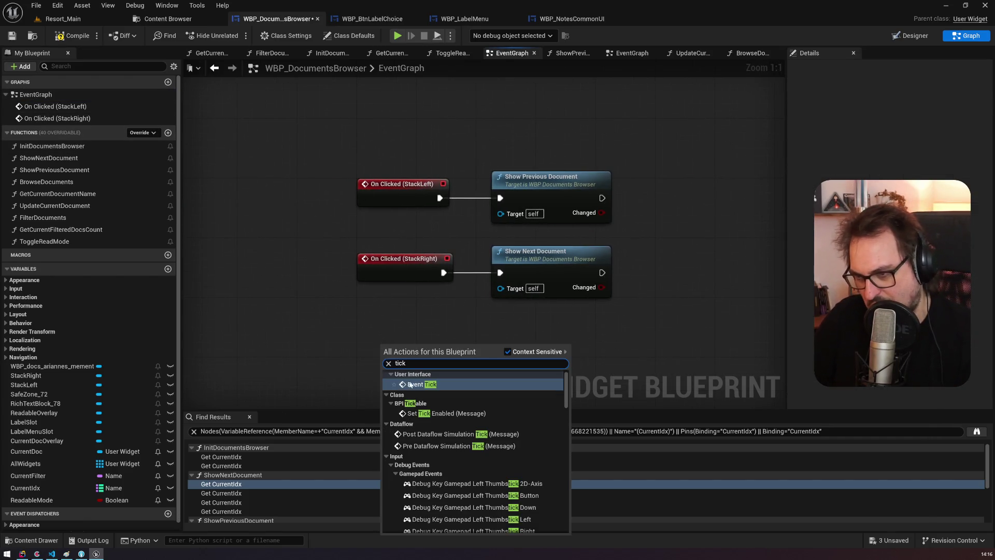
click(421, 383)
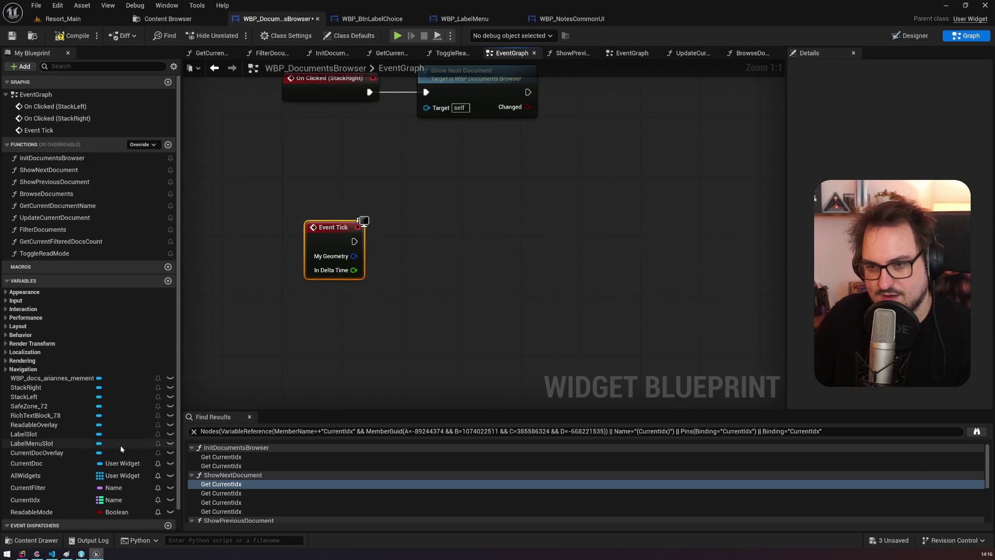
mouse_move(43, 502)
mouse_down()
mouse_move(327, 317)
mouse_move(420, 293)
mouse_up()
text(for each)
key(Return)
mouse_move(355, 241)
mouse_down()
mouse_move(426, 308)
mouse_move(418, 229)
mouse_up()
drag(481, 241, 547, 242)
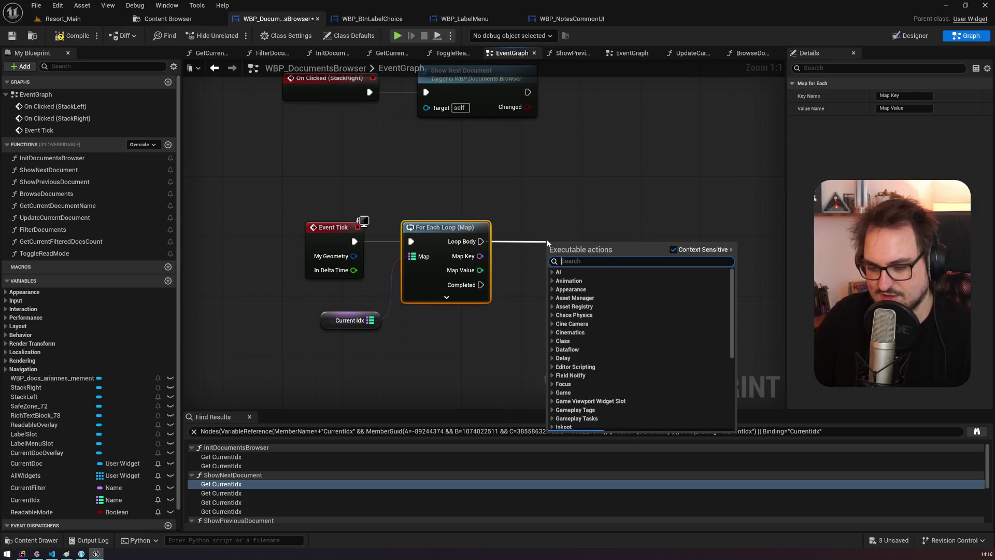
Step: Print each map key and value joined by a three-input Append node via Print String
text(print)
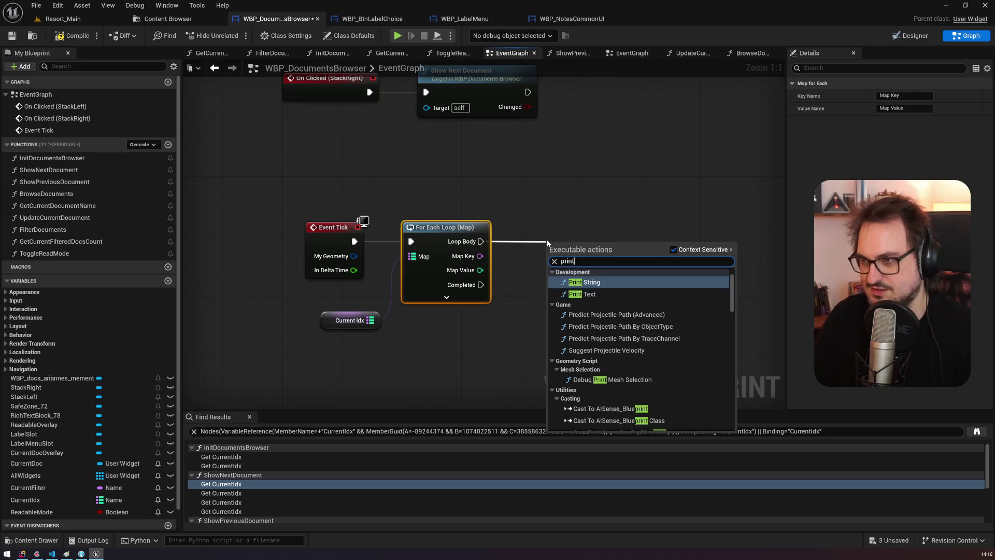
key(Return)
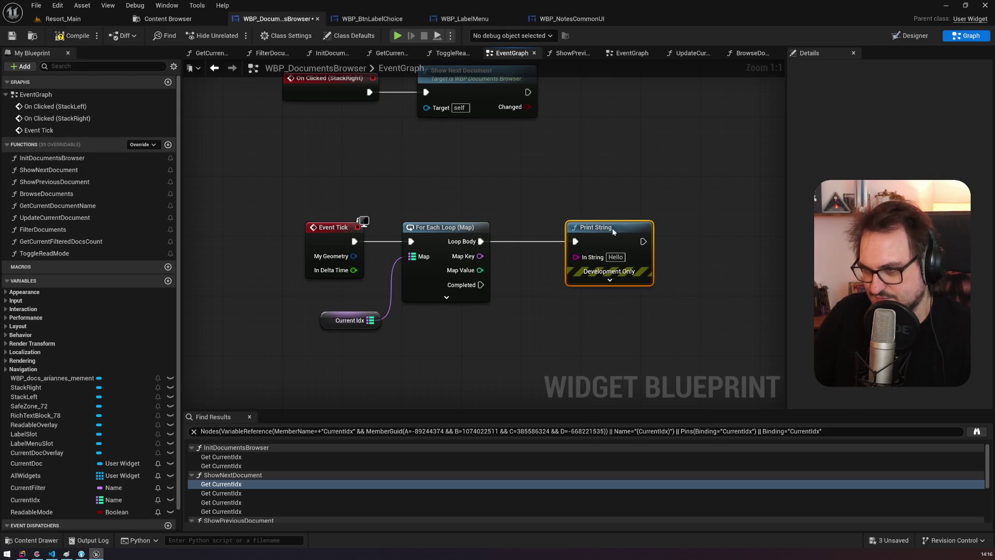
click(609, 280)
mouse_move(604, 233)
mouse_down()
mouse_move(732, 226)
mouse_move(703, 230)
mouse_up()
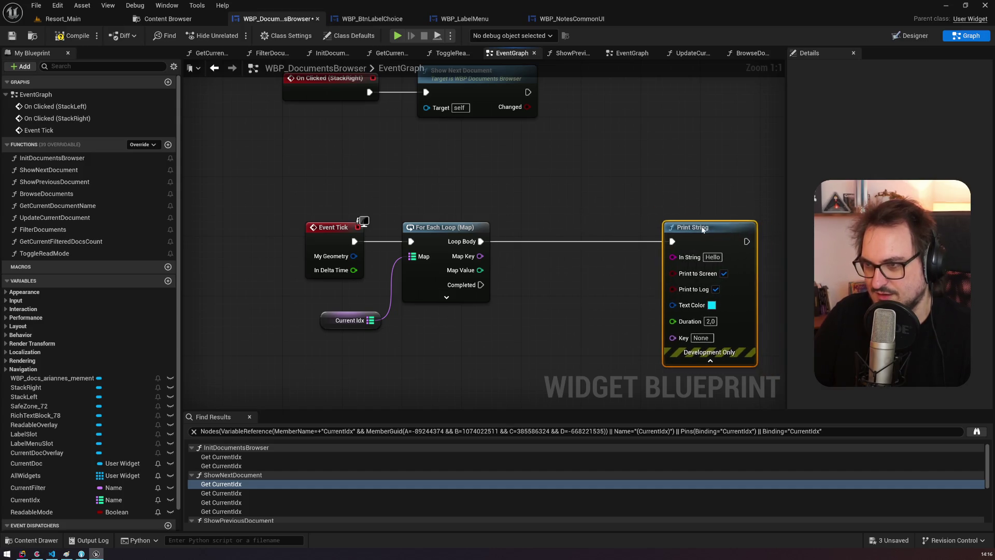
drag(604, 236, 549, 250)
text(app)
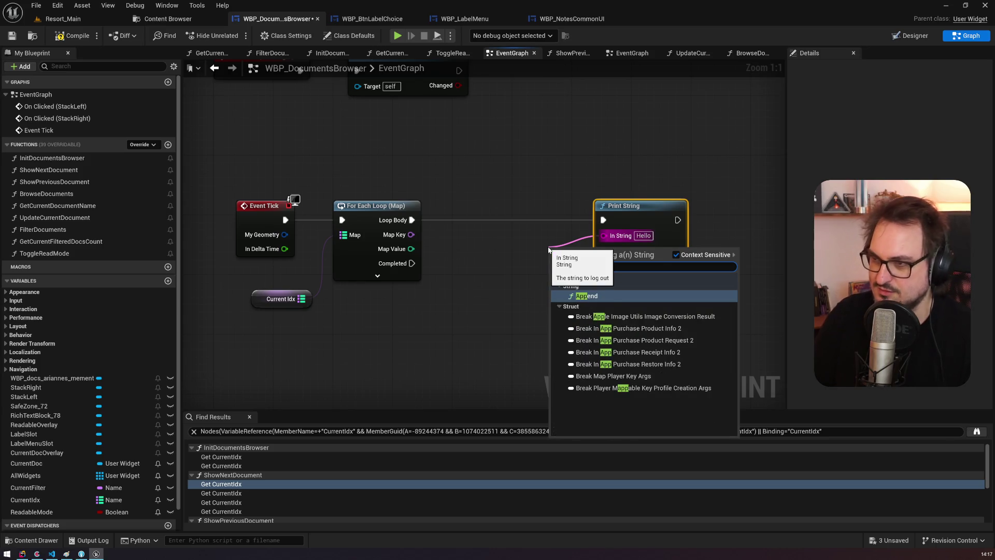
key(Return)
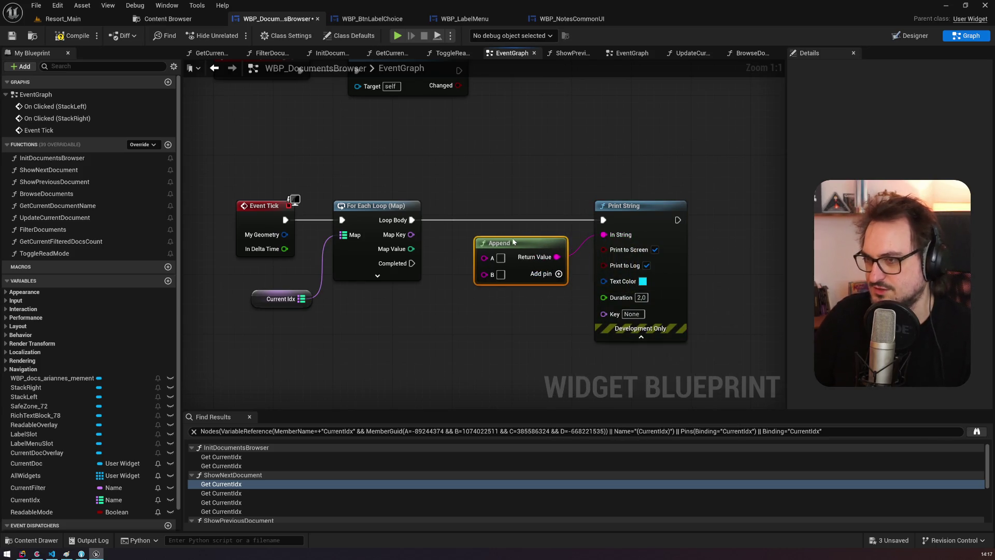
mouse_move(411, 234)
mouse_down()
mouse_move(530, 265)
mouse_move(468, 252)
mouse_up()
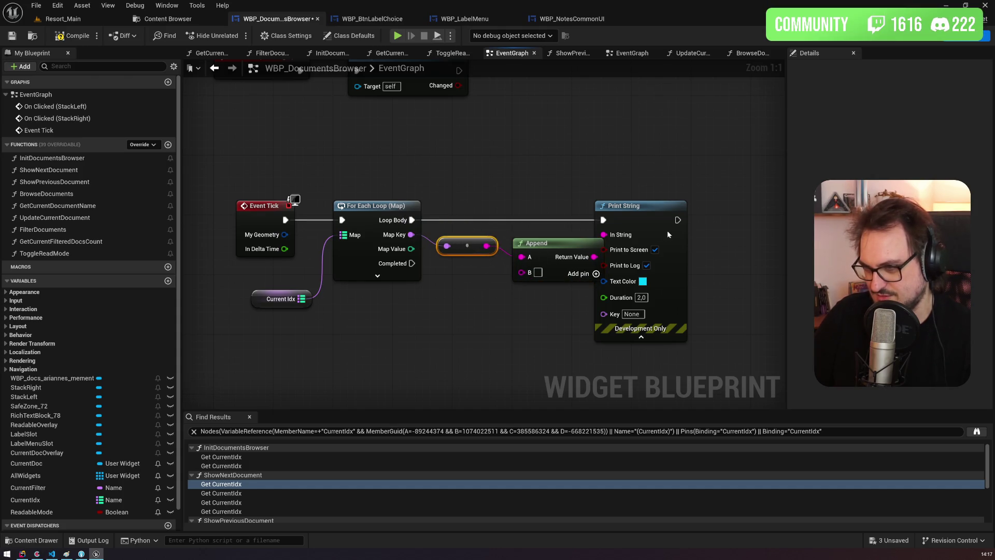
drag(667, 234, 705, 234)
click(595, 277)
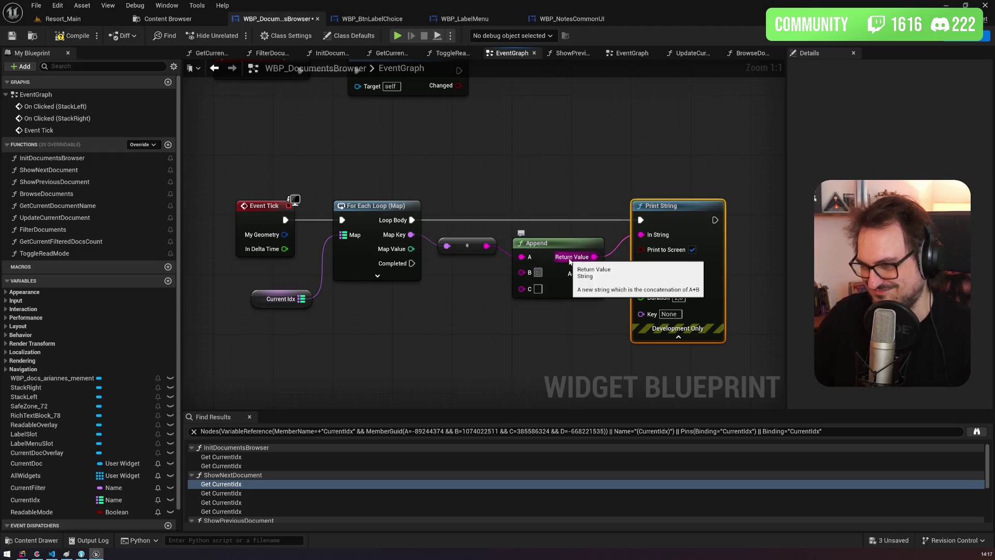
click(468, 260)
drag(410, 249, 521, 287)
mouse_move(445, 223)
mouse_down()
mouse_move(460, 280)
mouse_move(459, 268)
mouse_up()
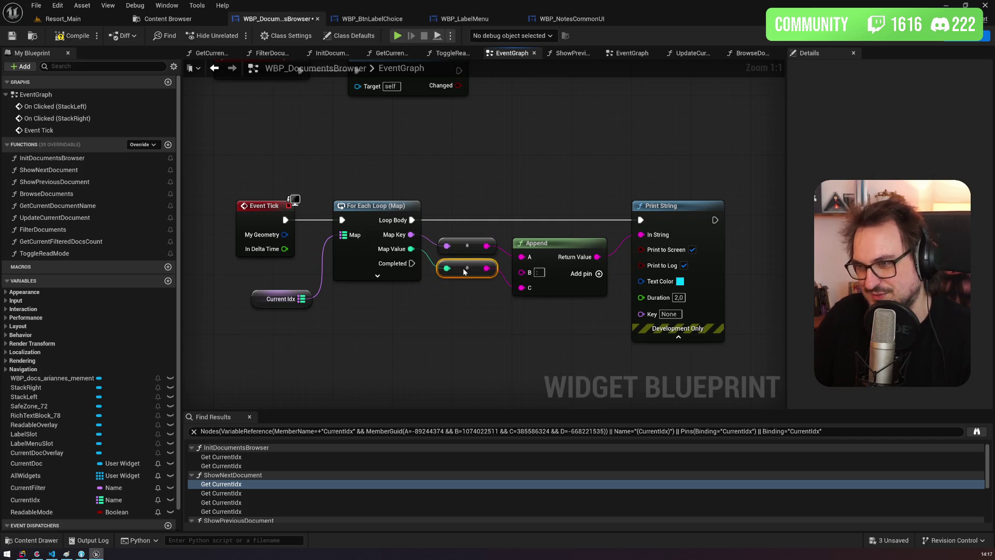
Step: Set the print duration to 0 and pick a lighter green text colour
click(679, 297)
text(0)
click(548, 151)
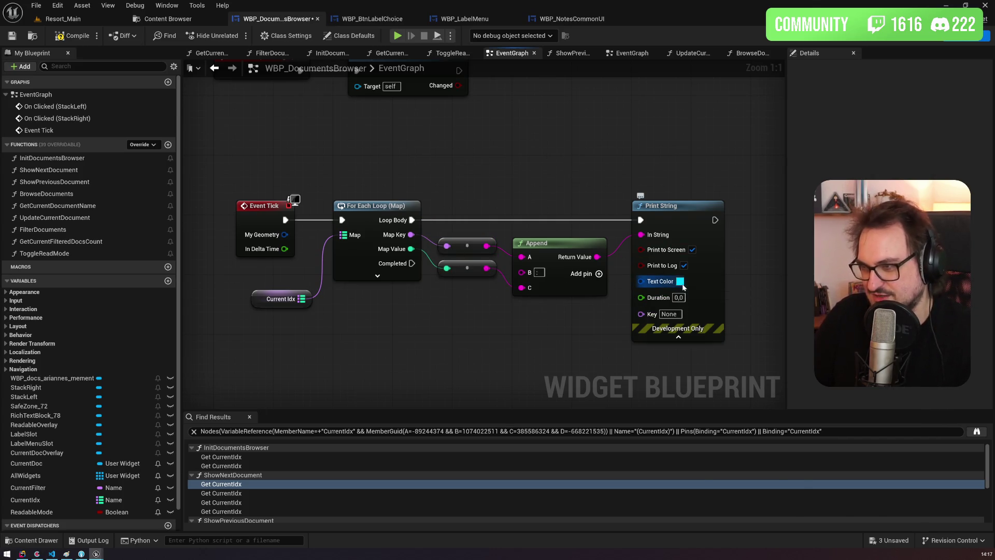
click(680, 282)
drag(714, 393, 710, 380)
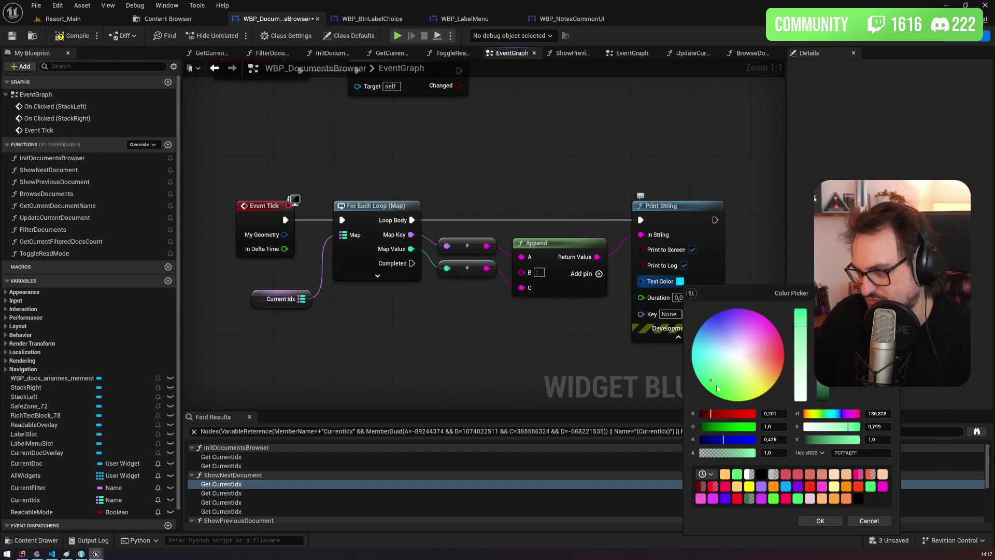
Step: Confirm the light green colour, disable Print to Log, compile and save, and return to Resort_Main
click(820, 521)
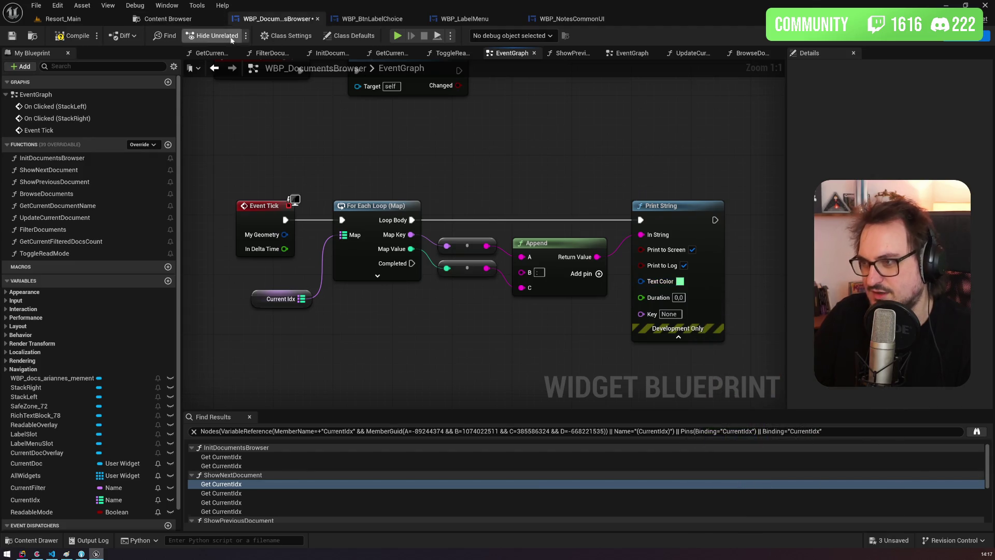
click(684, 265)
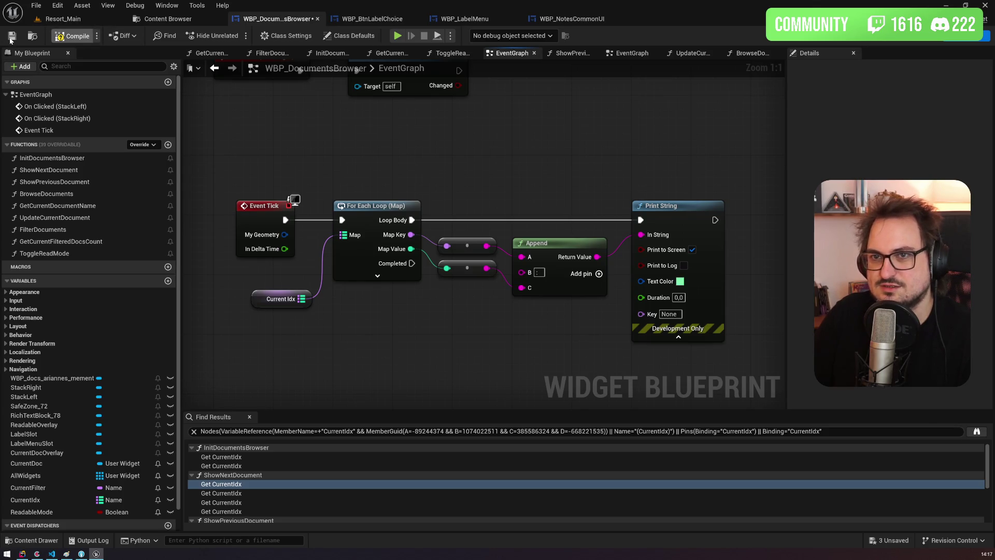
click(11, 38)
click(61, 19)
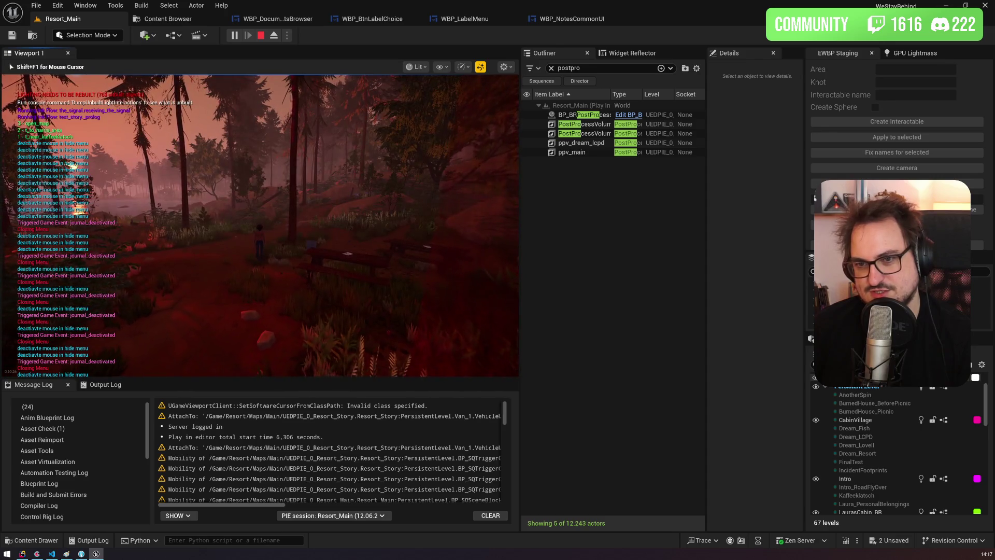
Step: Open the journal with N, browse to the orange note, and give it the red label
key(n)
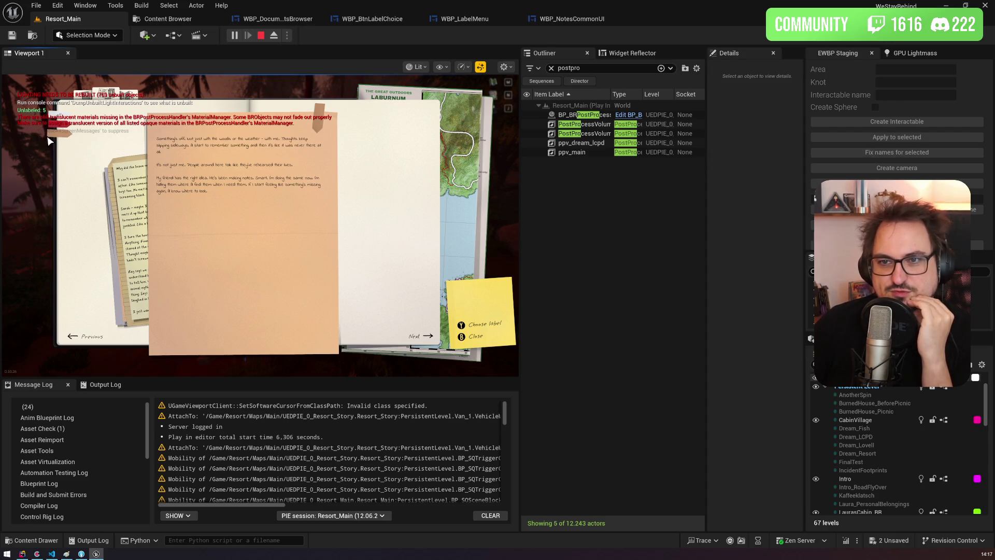
click(125, 197)
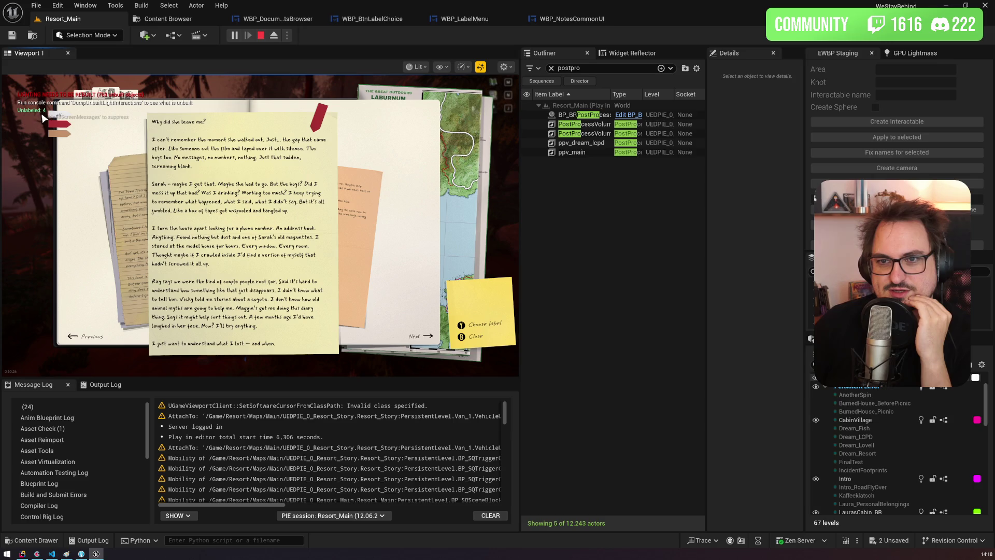
click(136, 210)
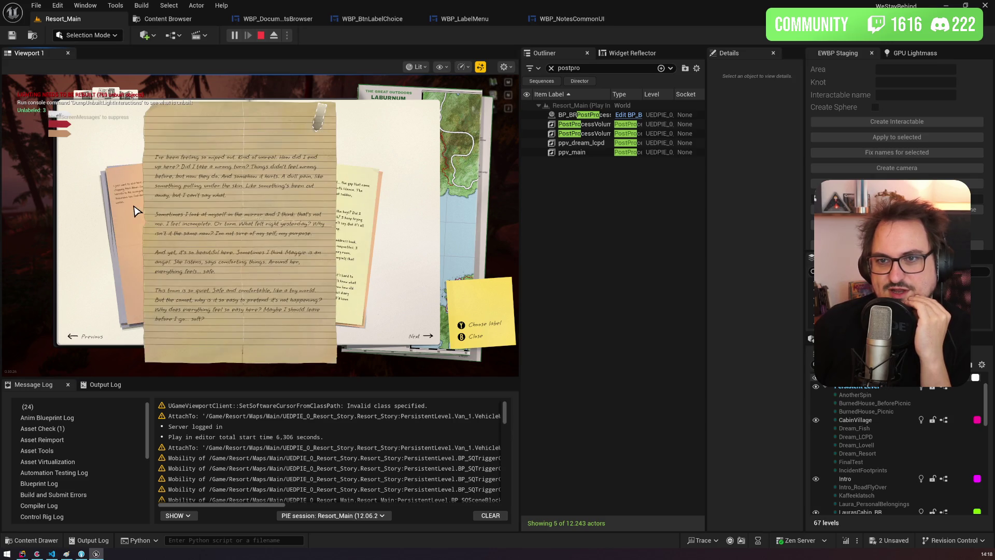
click(136, 211)
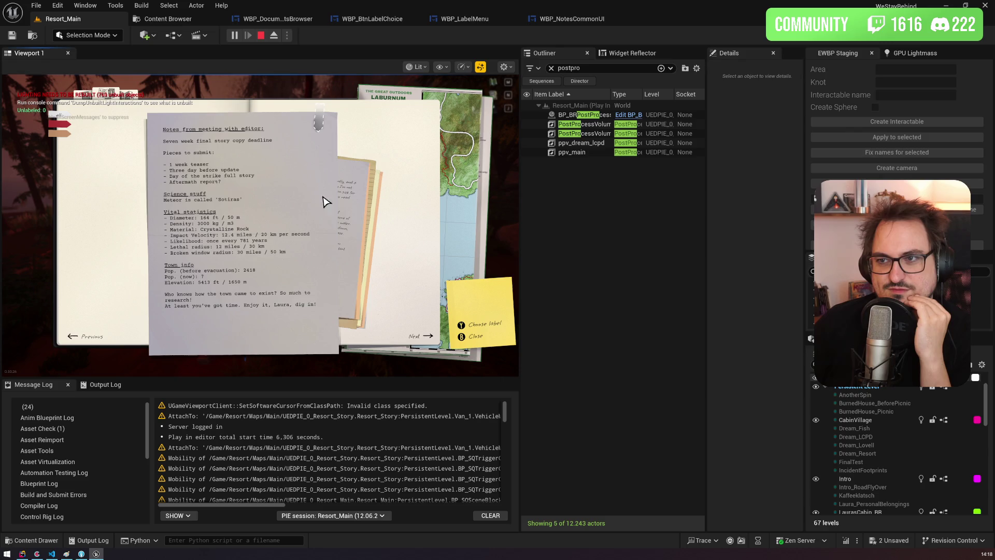
click(348, 190)
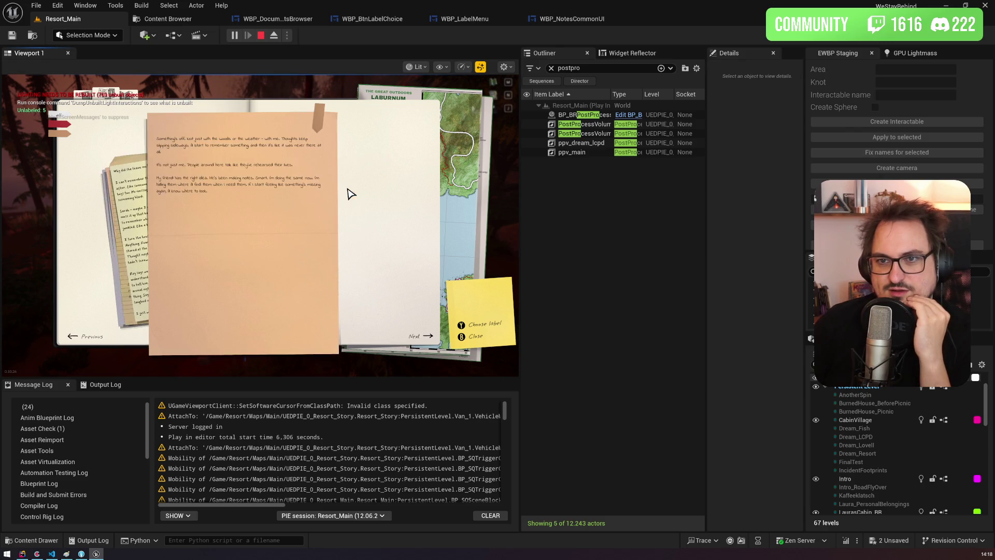
click(321, 124)
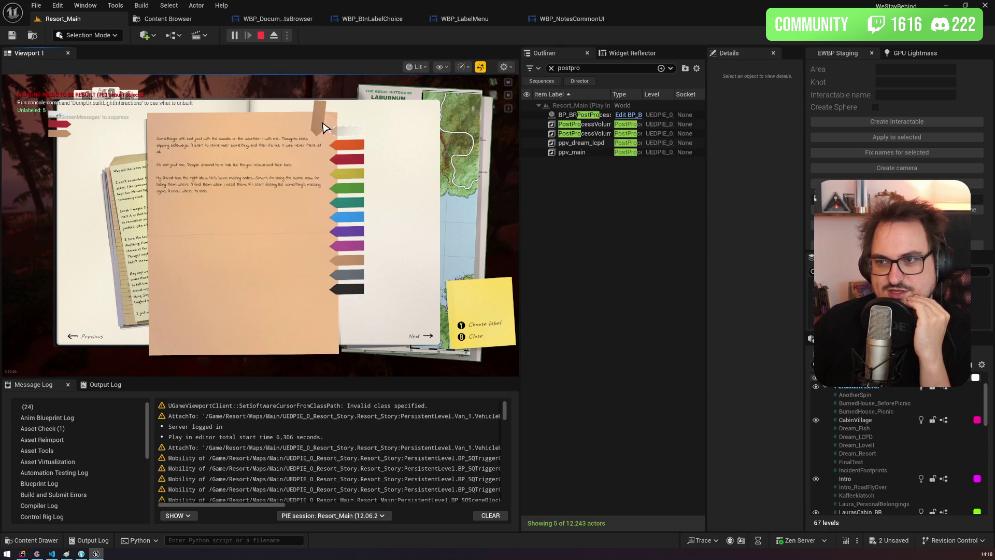
click(355, 162)
click(62, 132)
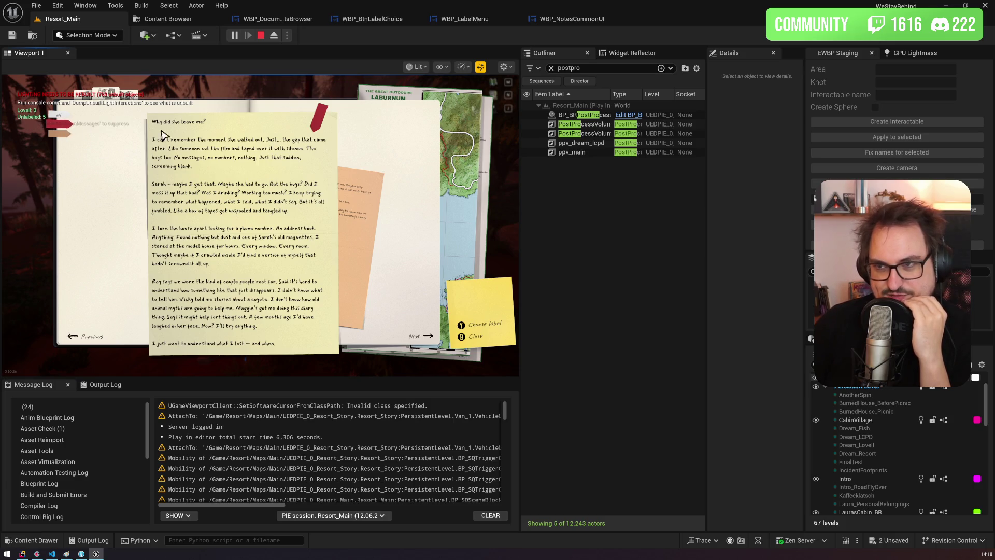
Step: Give the laburnum-trees note the blue label
click(361, 205)
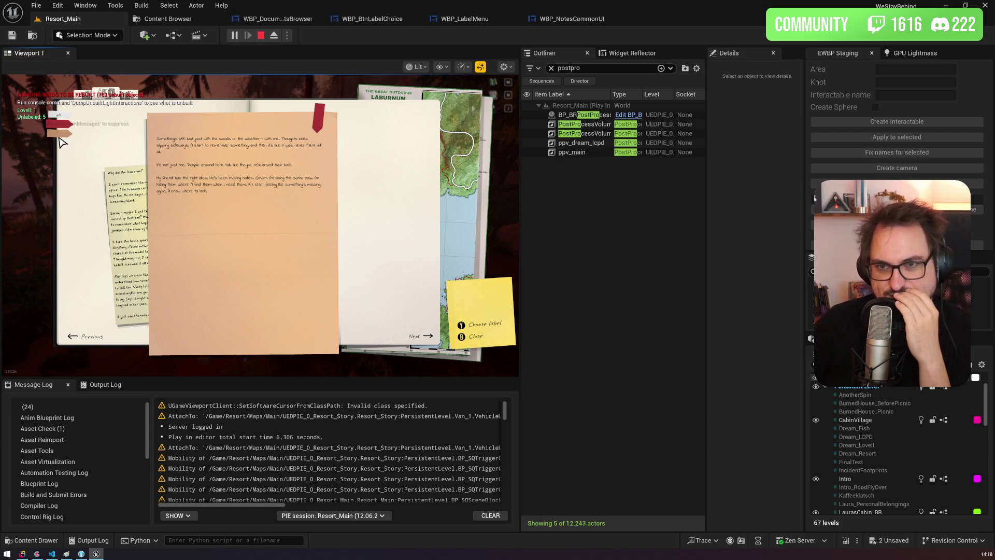
click(174, 164)
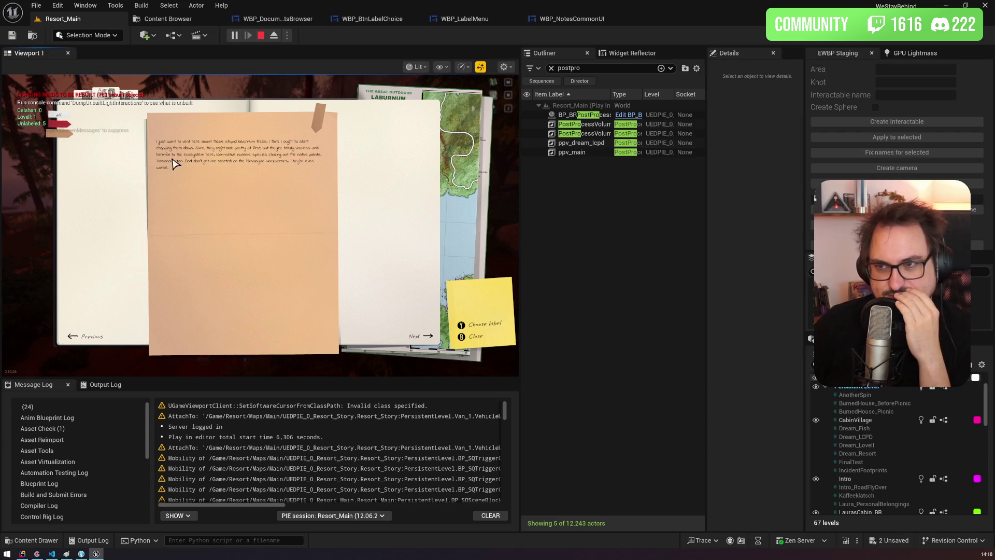
click(319, 126)
click(354, 224)
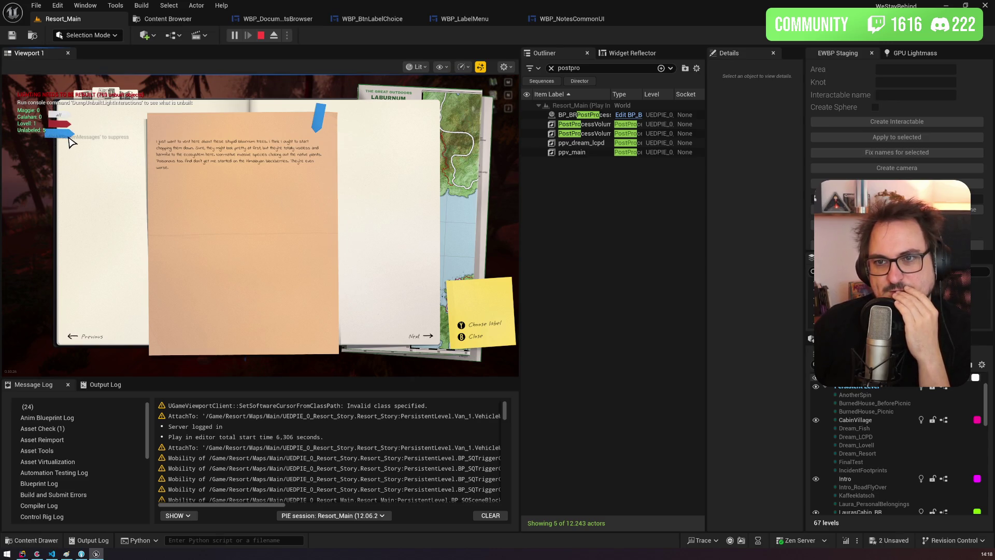
Step: Toggle between the red and blue label filters to check which notes each shows
click(64, 125)
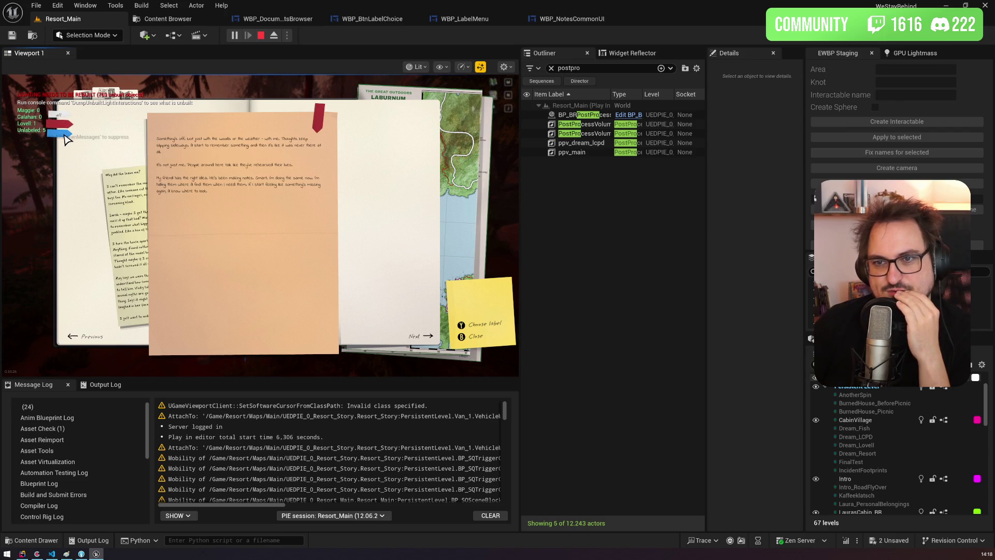
click(64, 135)
click(63, 124)
click(66, 132)
click(63, 124)
click(65, 133)
click(63, 124)
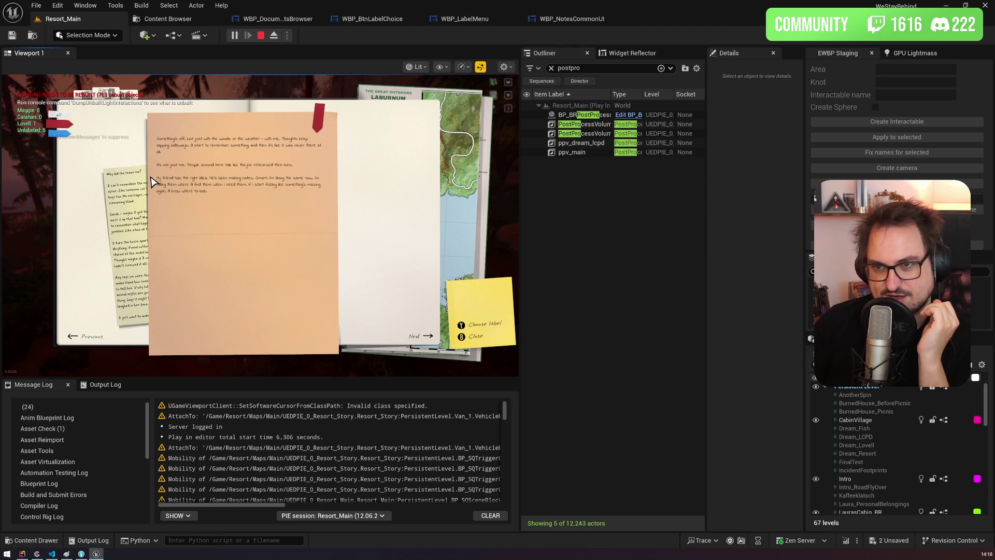
click(150, 184)
click(56, 134)
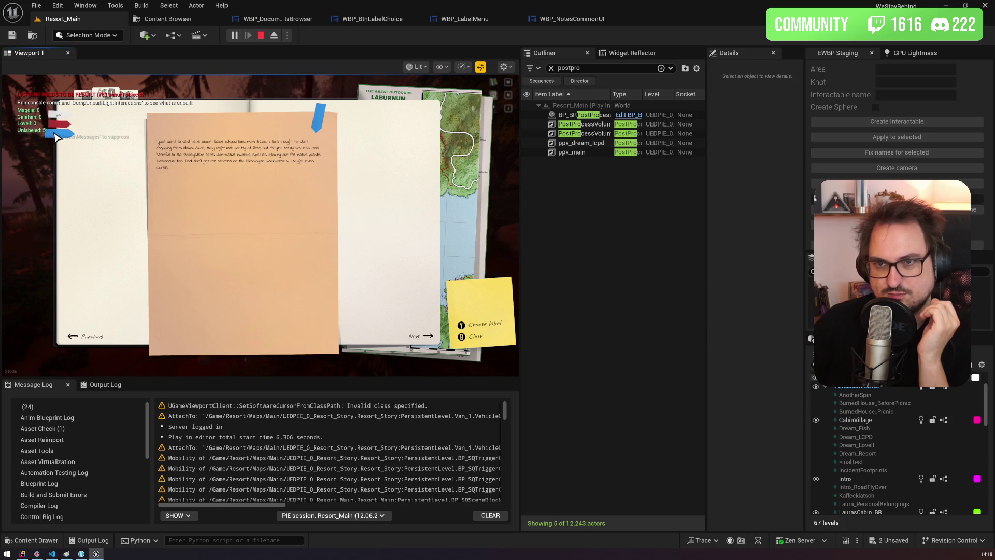
click(62, 124)
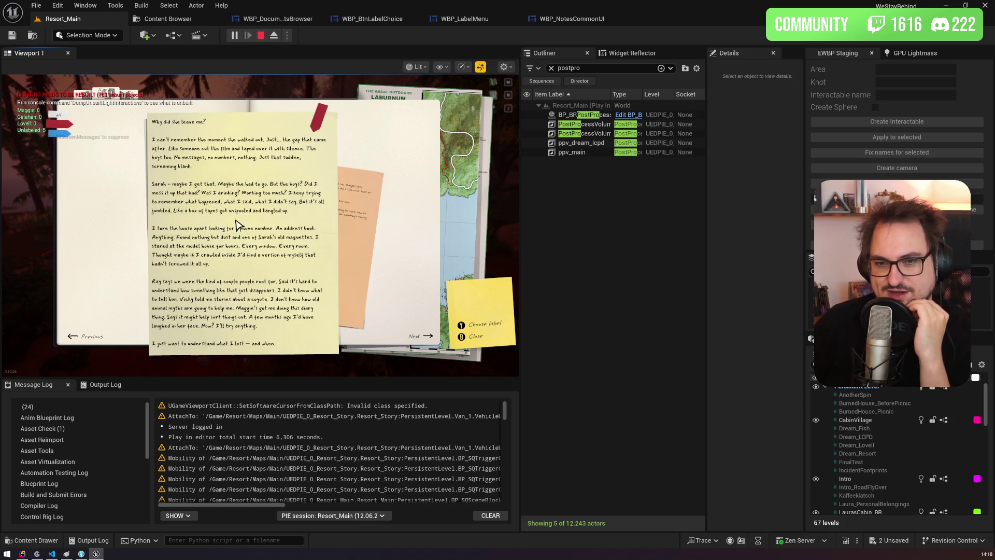
click(352, 196)
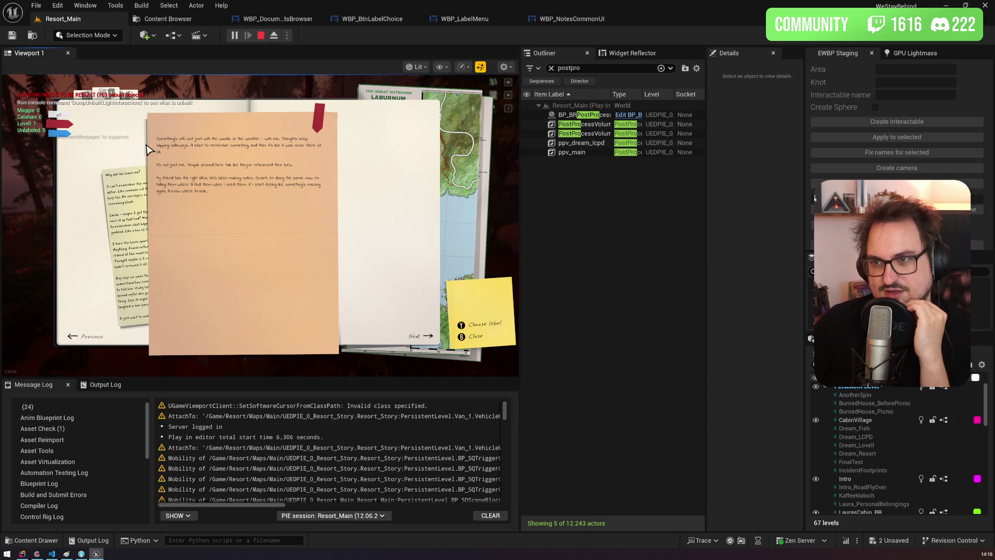
click(56, 135)
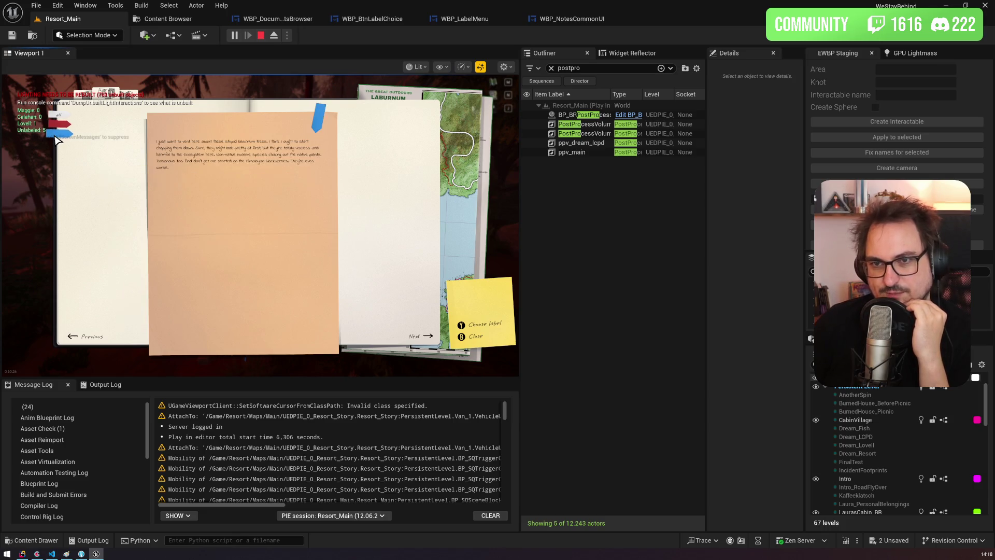
Step: Relabel the laburnum note red and give the lined 'wiped out' note the red label
click(316, 121)
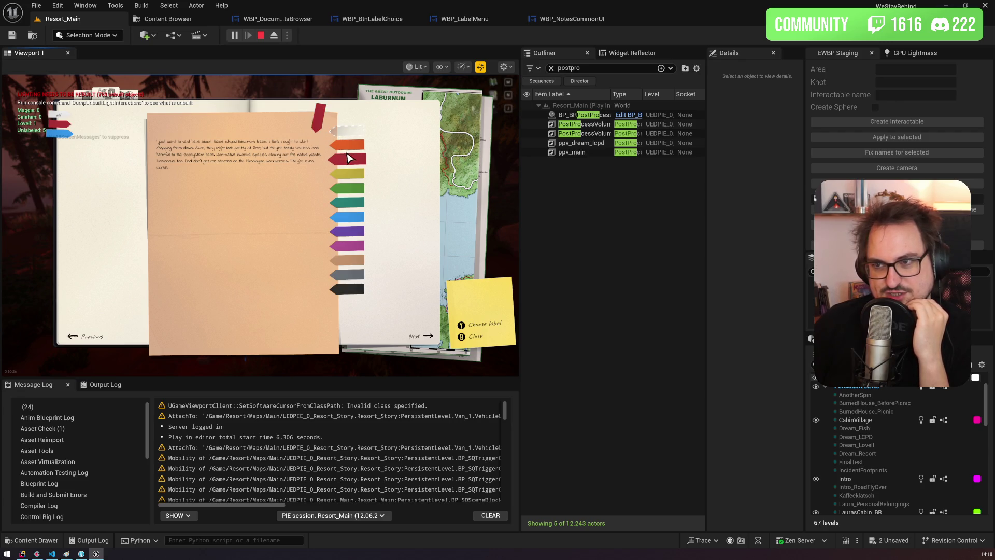
click(348, 160)
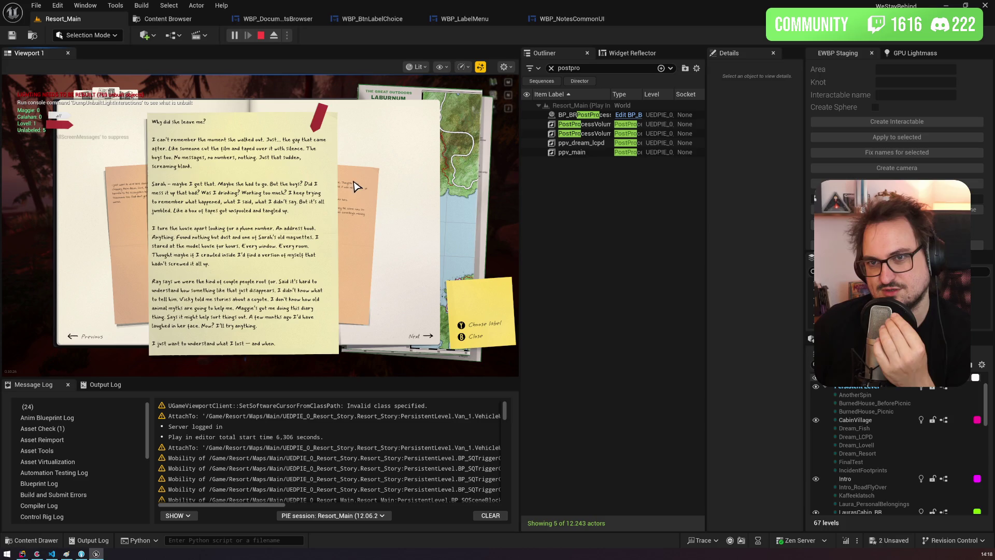
click(357, 208)
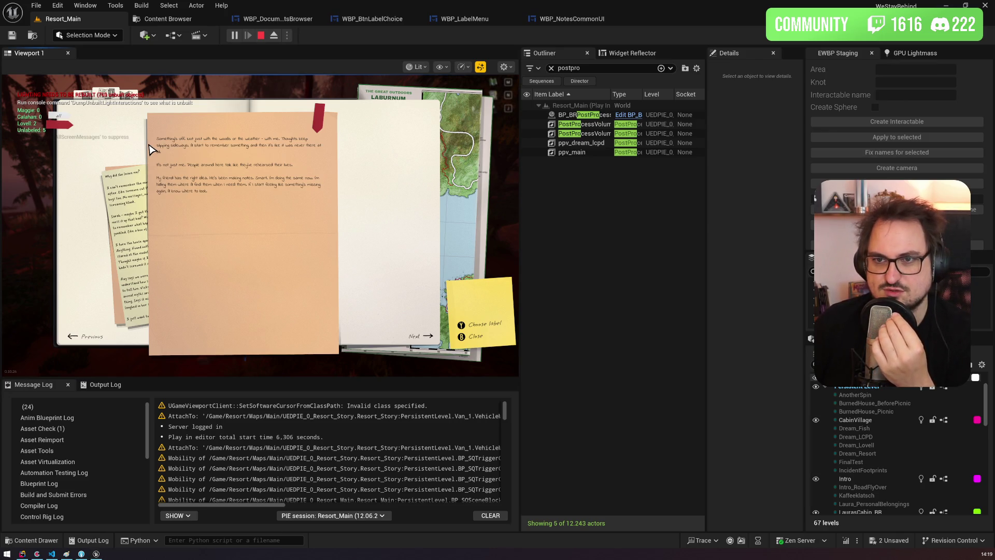
click(158, 172)
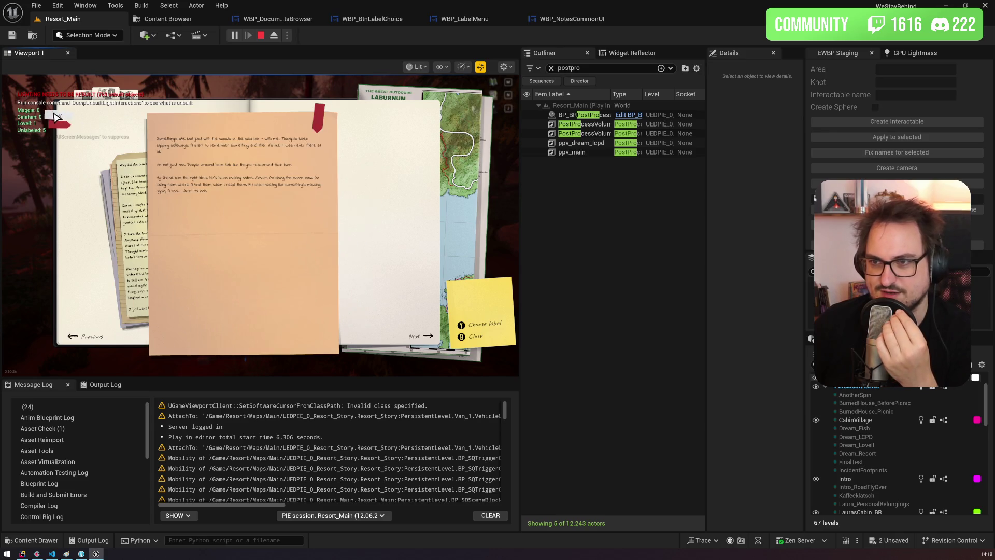
click(130, 199)
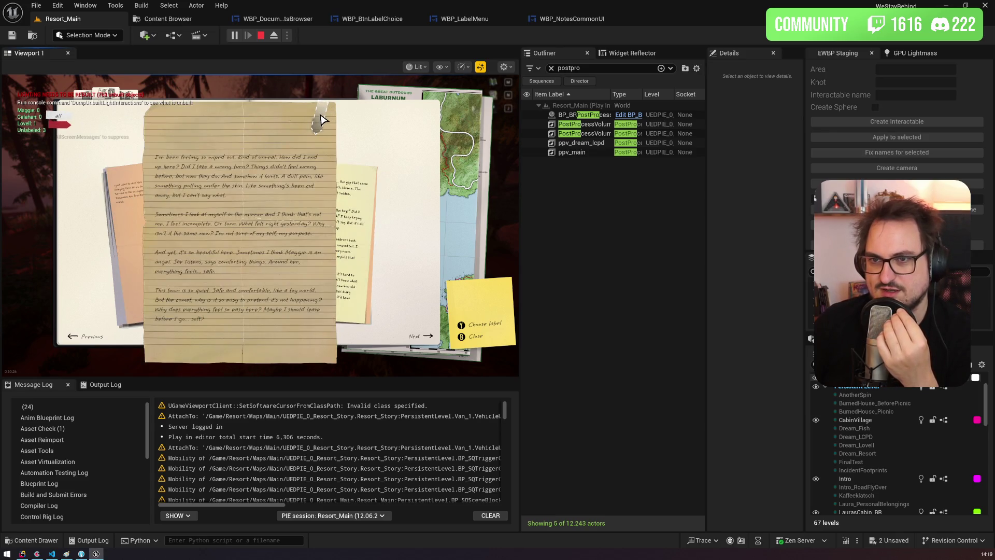
click(319, 120)
click(361, 159)
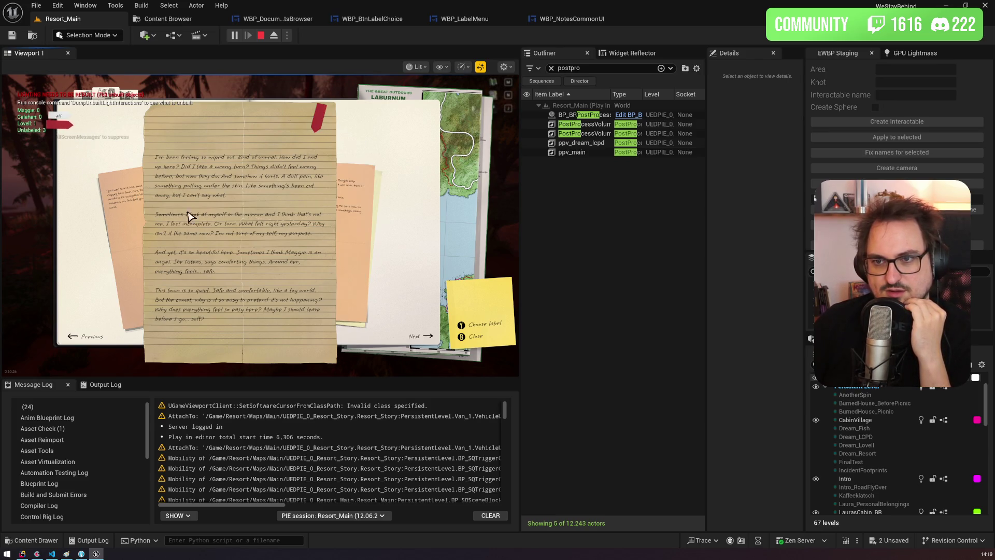
Step: Browse the peach, tan and 'Dear Laura' notes while flipping between label filters
click(138, 196)
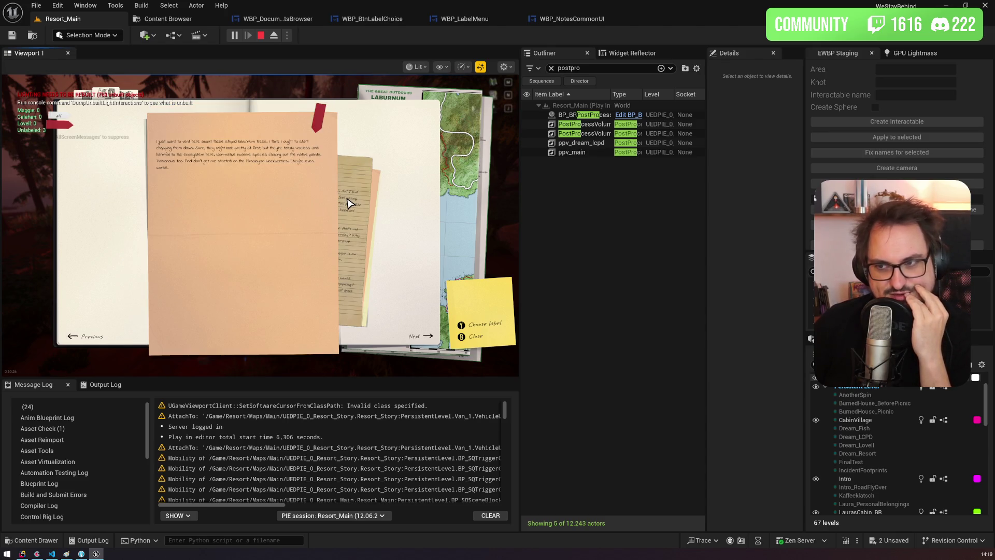
click(351, 201)
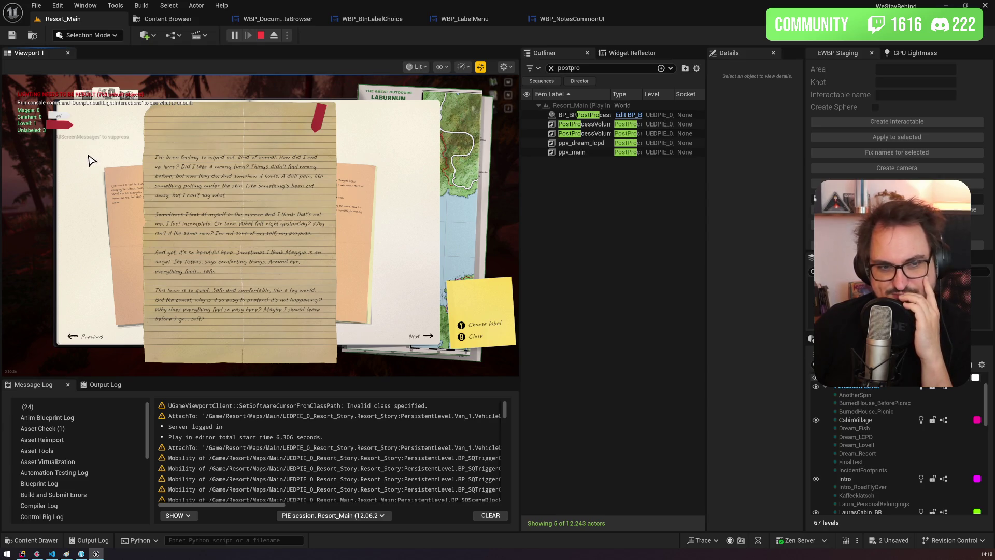
click(142, 193)
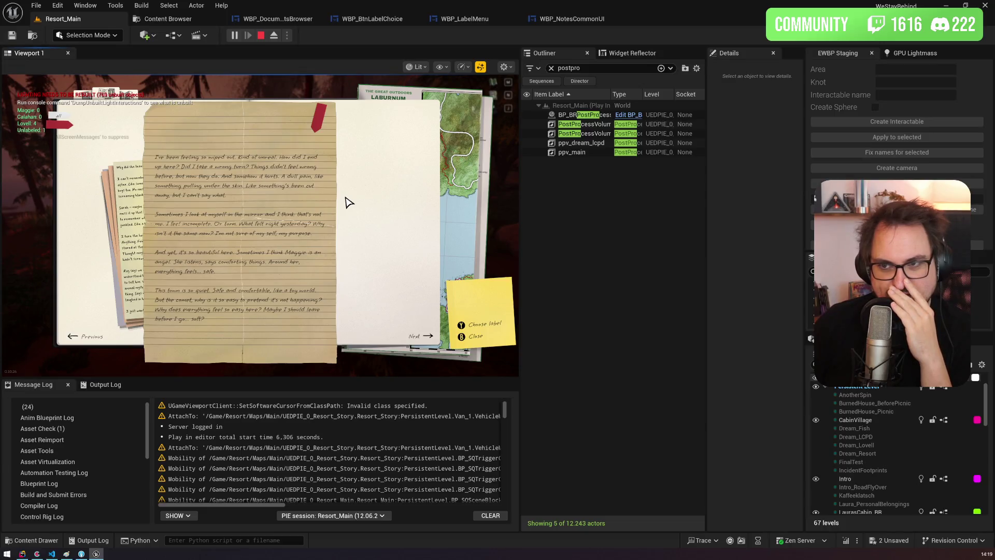
click(143, 221)
click(144, 221)
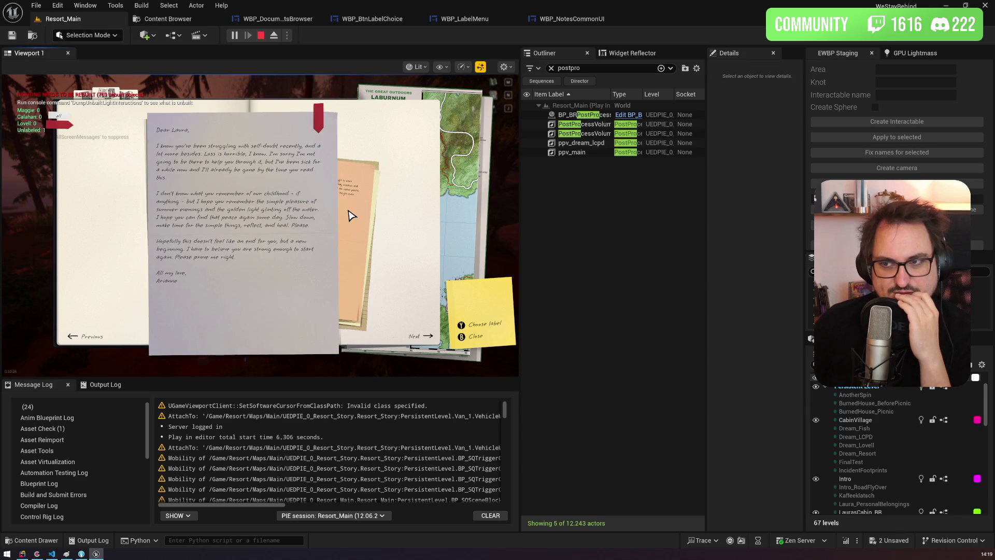
click(349, 215)
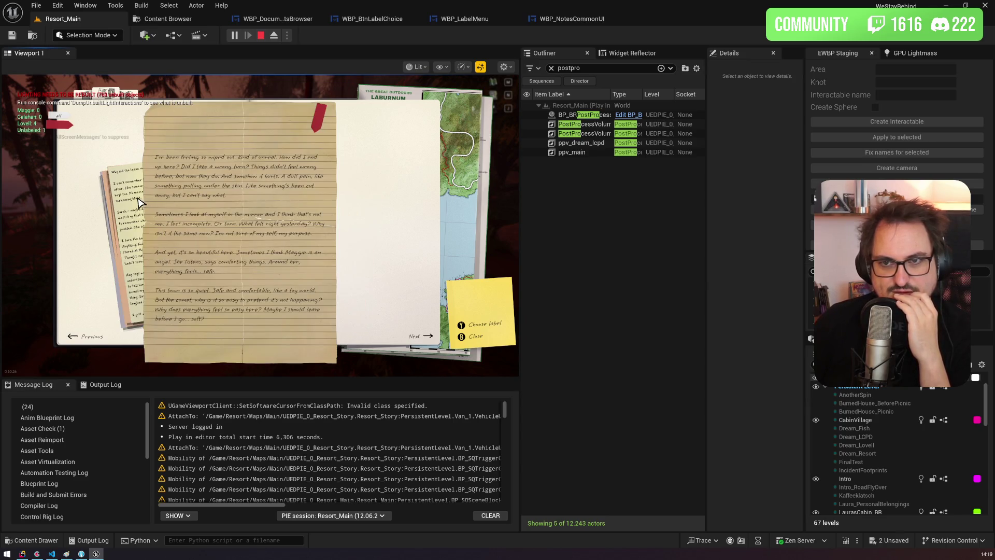
click(136, 203)
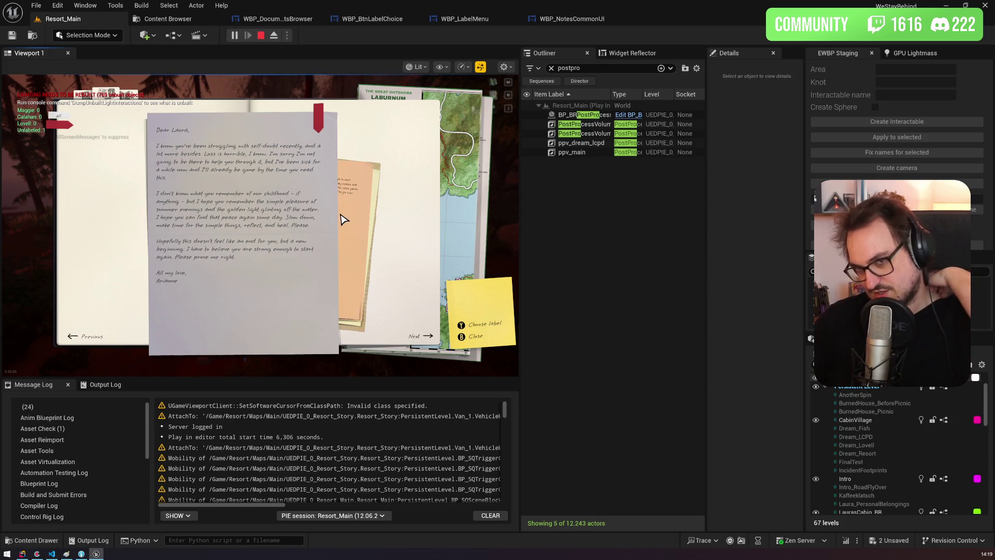
click(343, 220)
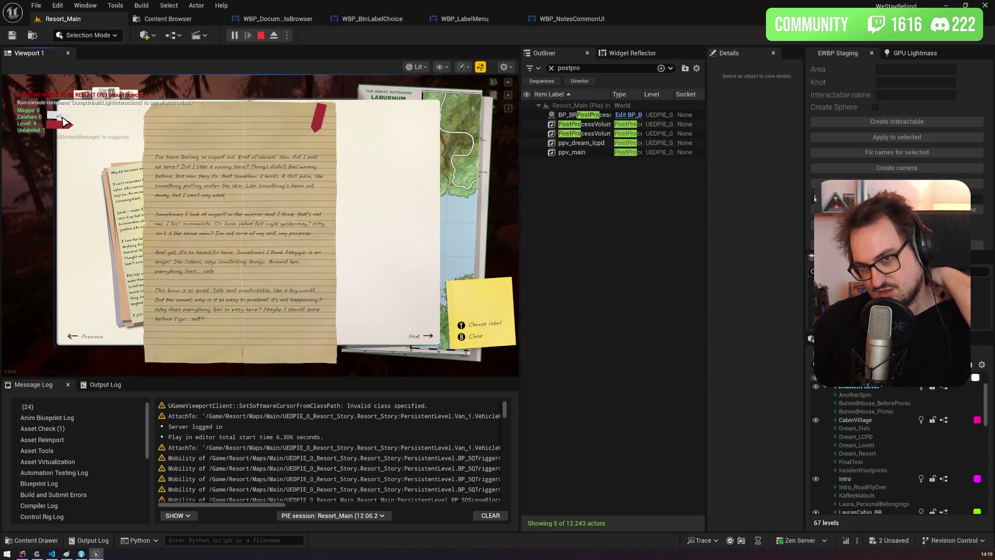
Step: Give the 'Dear Laura' letter the purple label and relabel it, then stop play and open WBP_DocumentsBrowser
click(63, 123)
click(318, 116)
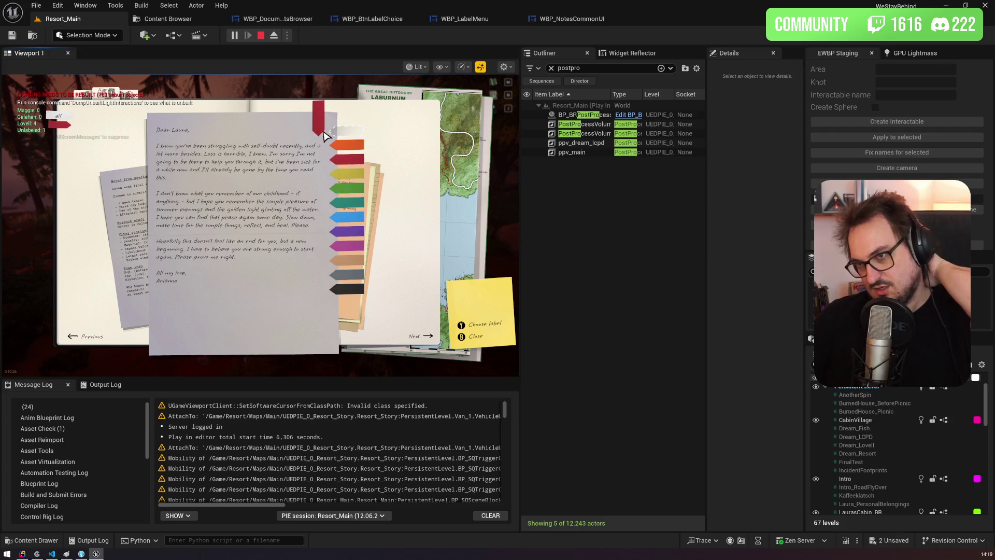
click(358, 229)
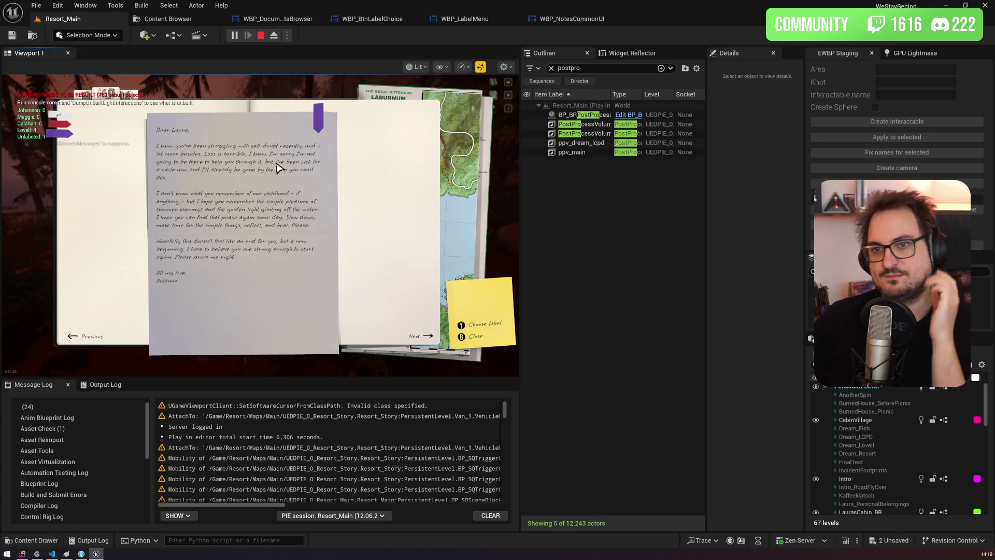
click(58, 133)
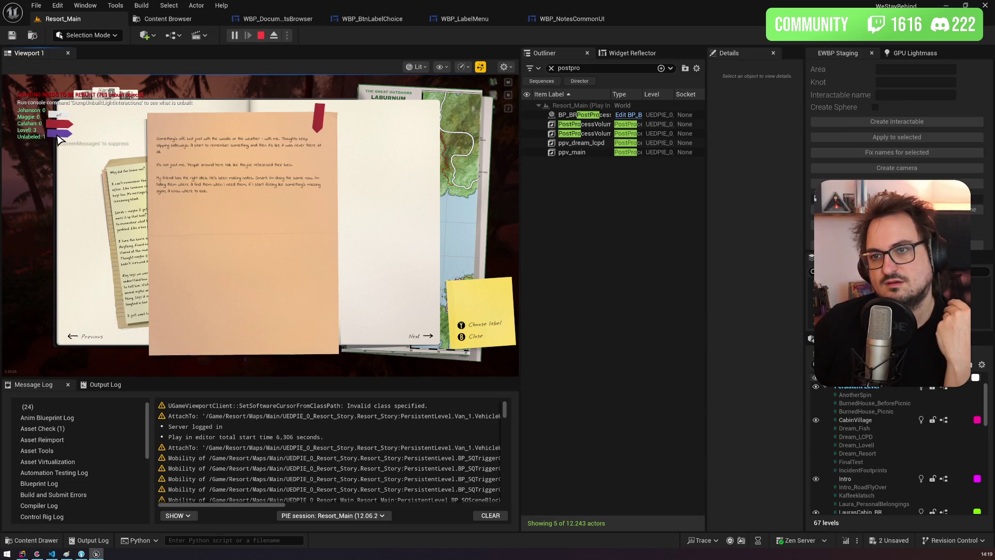
click(58, 136)
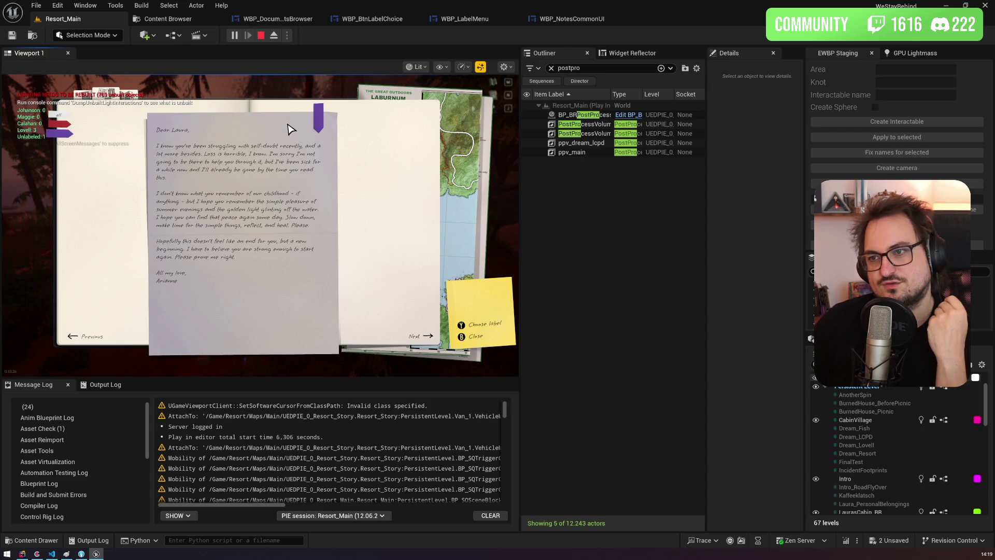
click(319, 117)
click(357, 171)
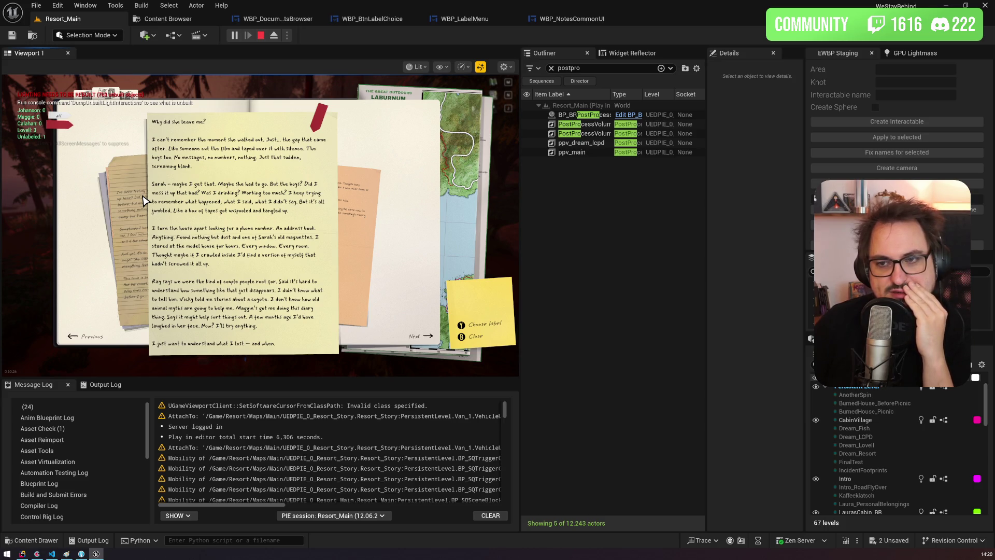
click(263, 39)
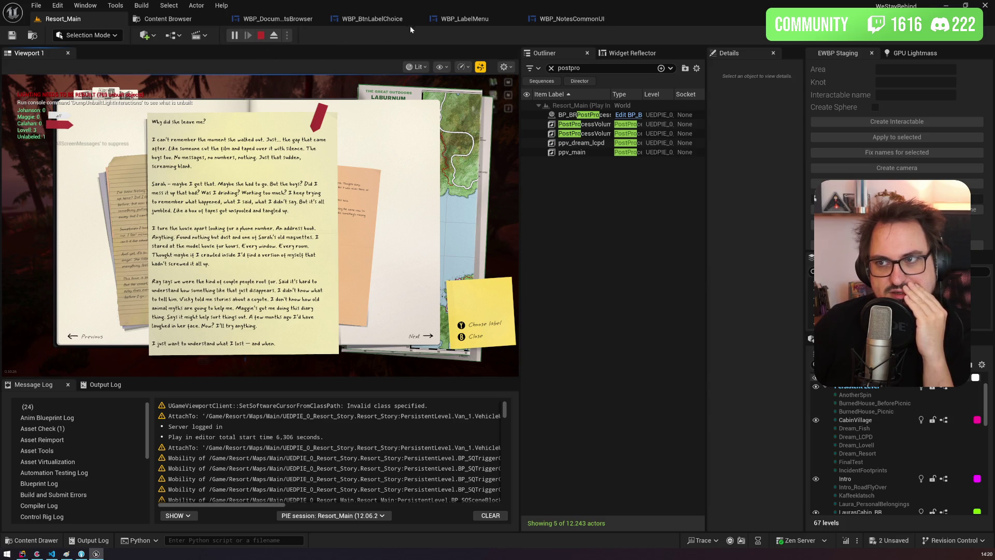
click(263, 19)
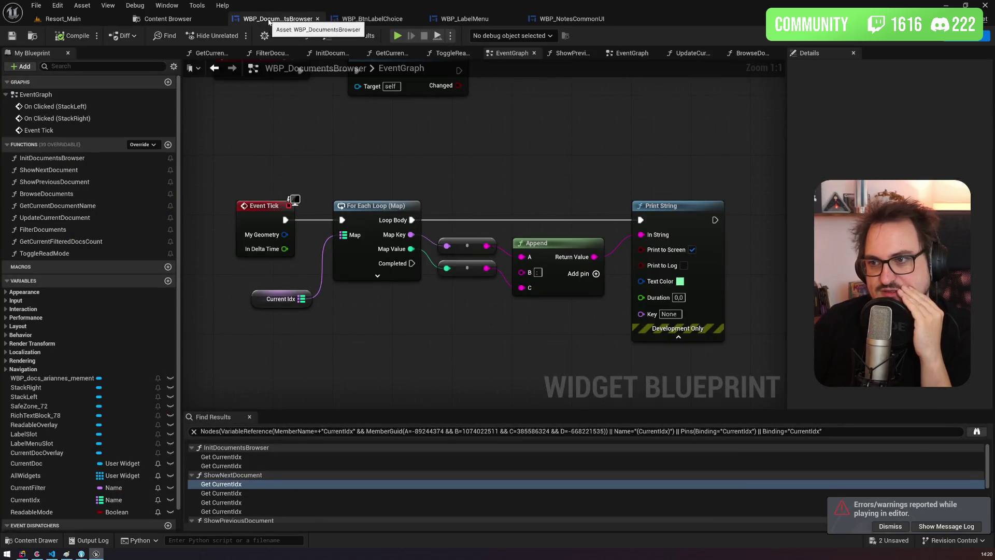
Step: Move from WBP_LabelMenu to WBP_NotesCommonUI's Labeling graph and select the Chose Label filter nodes
click(357, 20)
click(461, 19)
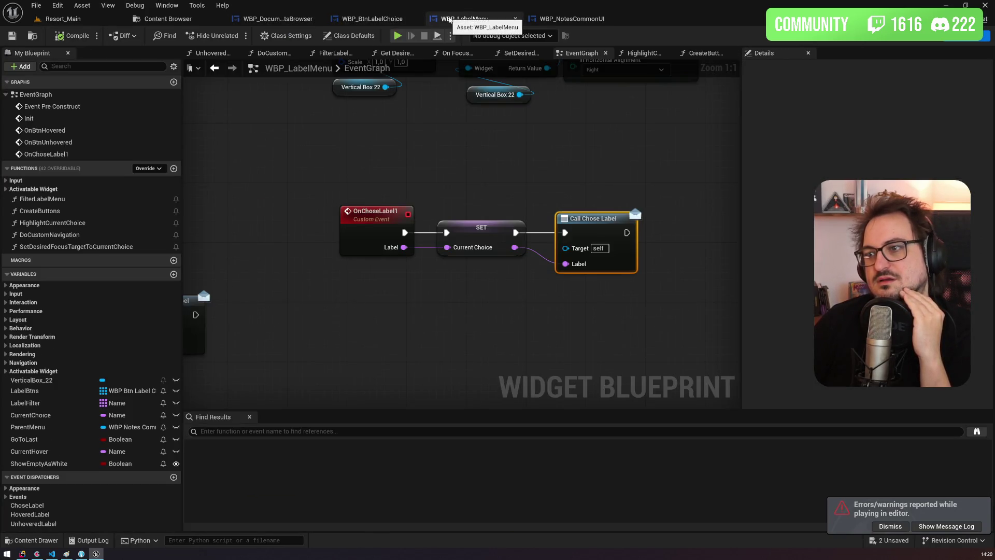
click(570, 19)
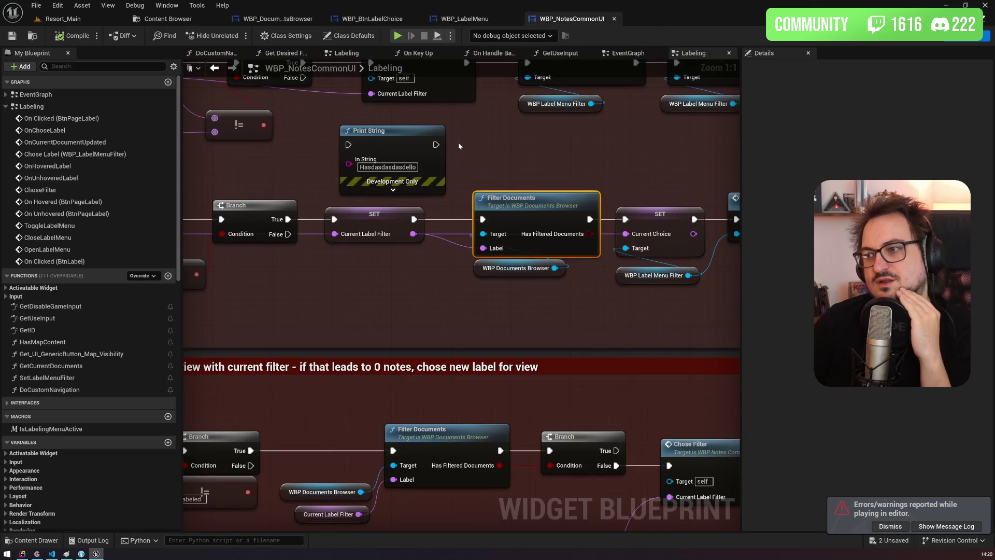
scroll(438, 157, down, 5)
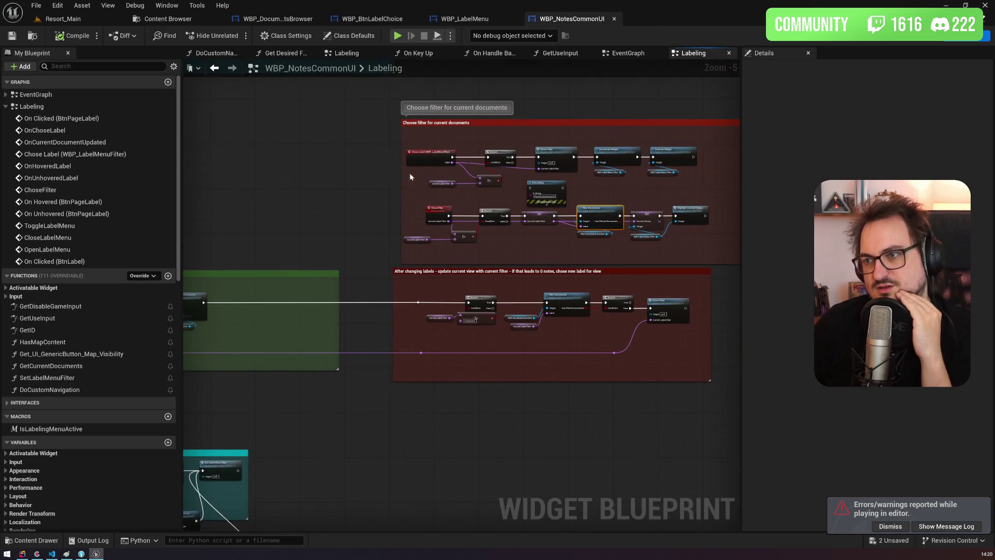
scroll(343, 118, up, 4)
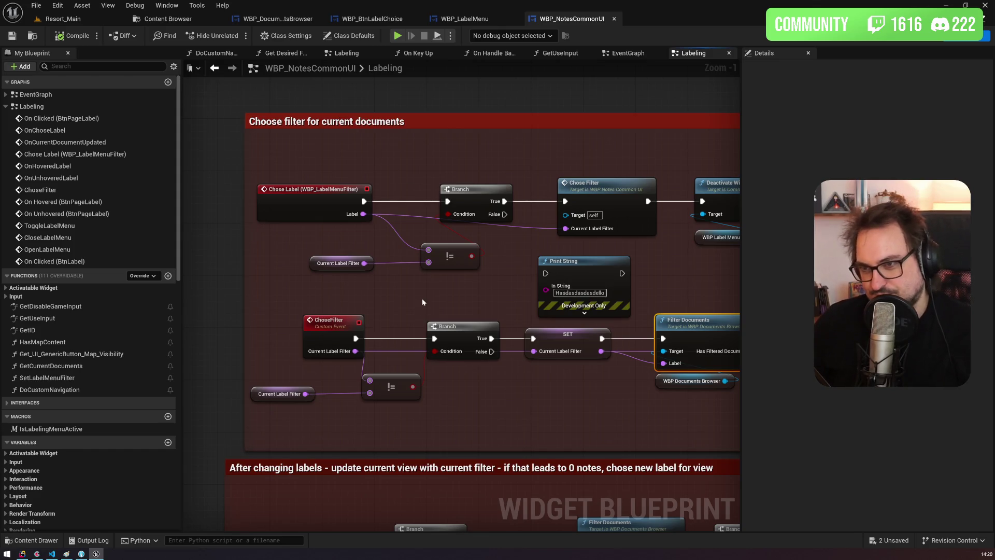
drag(422, 297, 397, 293)
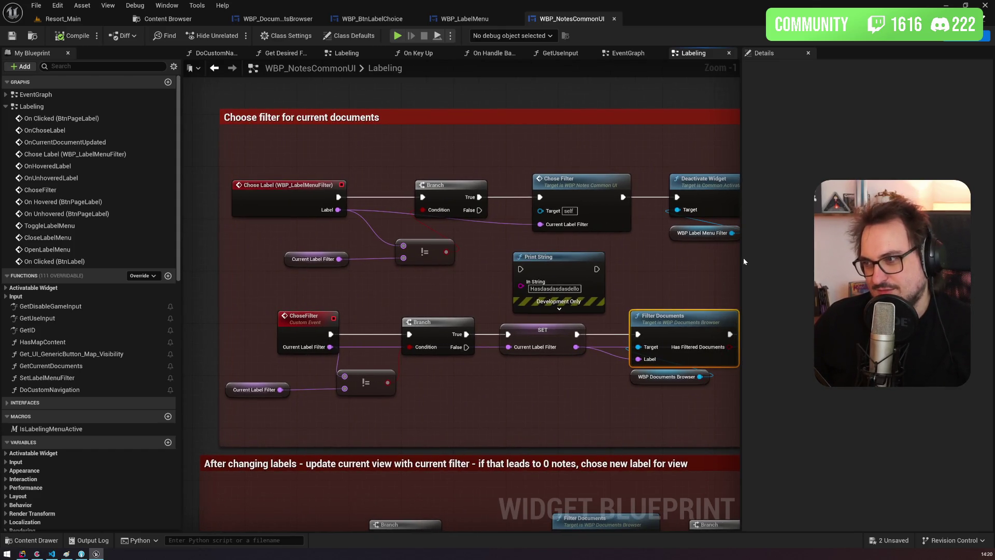
mouse_move(742, 257)
mouse_down()
mouse_move(891, 257)
mouse_move(876, 257)
mouse_up()
scroll(332, 224, up, 1)
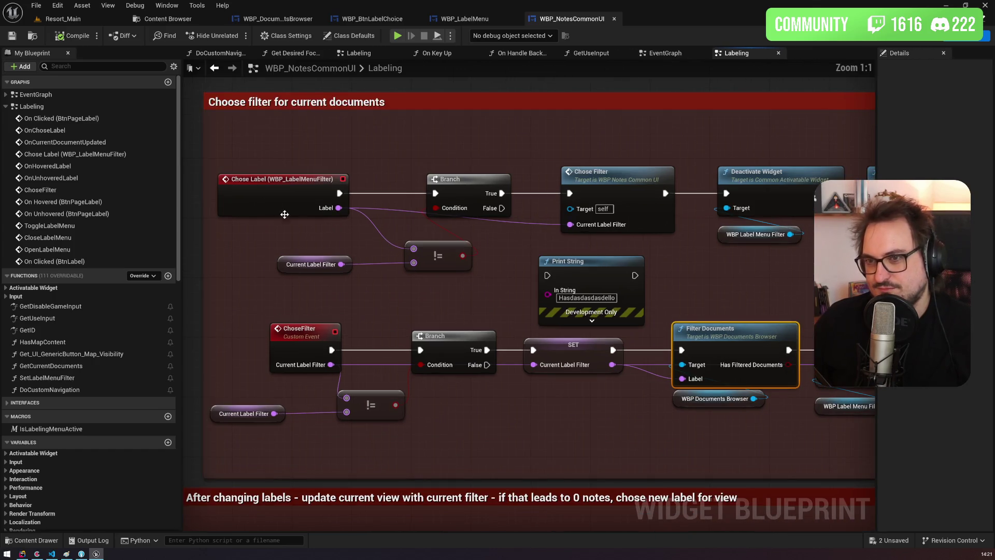
mouse_move(232, 158)
mouse_down()
mouse_move(257, 230)
mouse_move(462, 291)
mouse_up()
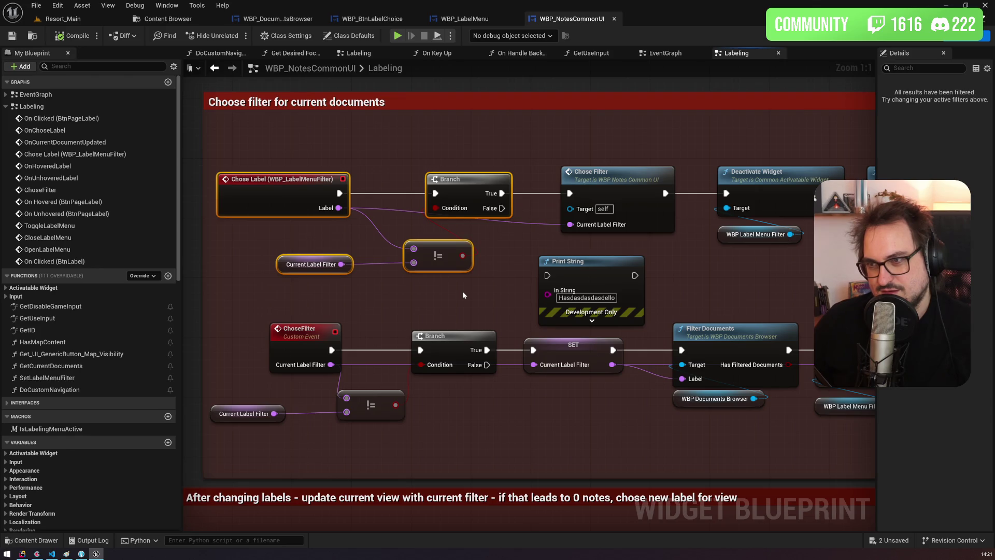
Step: Trace Chose Filter, Set Document Label and the after-labelling section, then open Filter Documents
click(609, 182)
mouse_move(610, 182)
mouse_down()
mouse_move(526, 162)
mouse_move(359, 151)
mouse_move(728, 112)
mouse_move(711, 188)
mouse_move(714, 147)
mouse_up()
scroll(714, 148, down, 6)
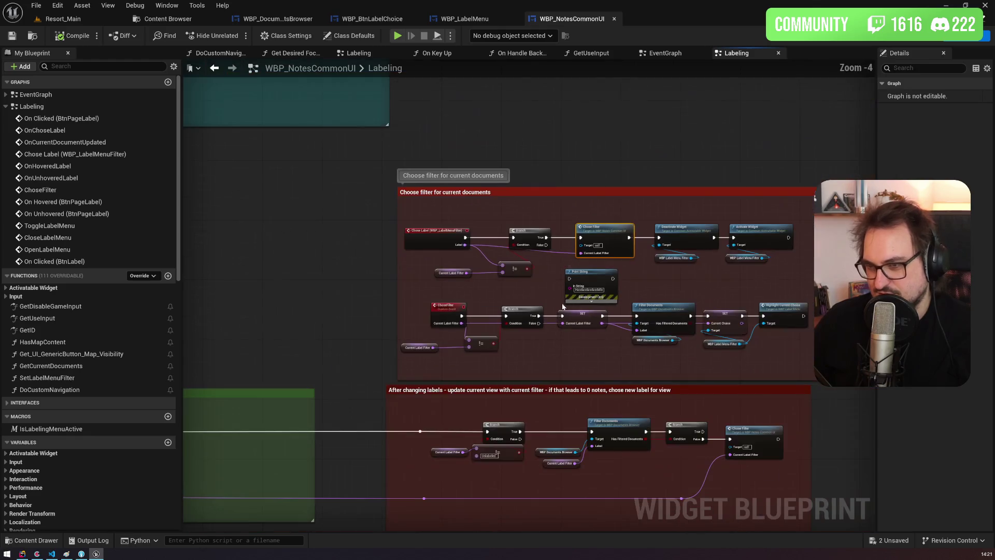
scroll(425, 303, up, 7)
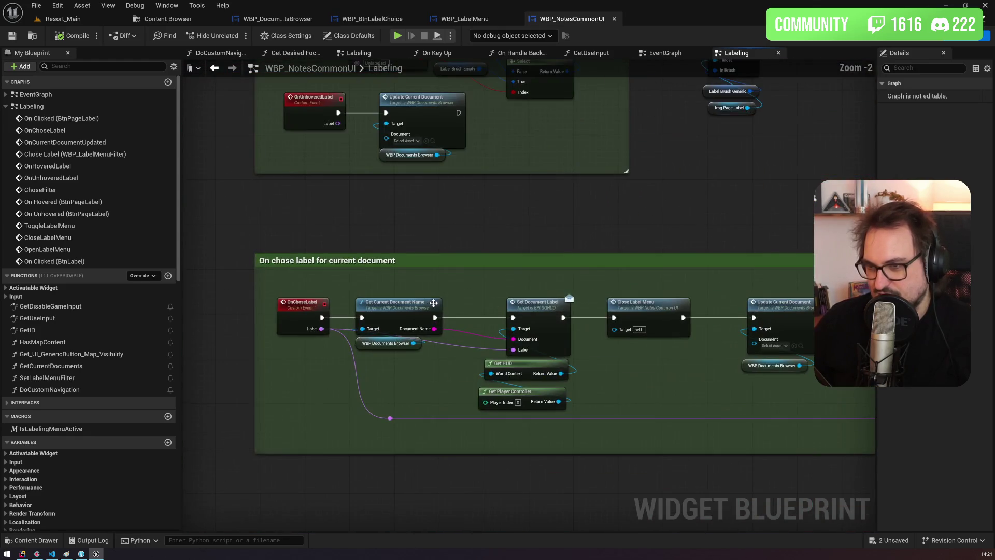
drag(559, 269, 377, 250)
drag(378, 251, 389, 422)
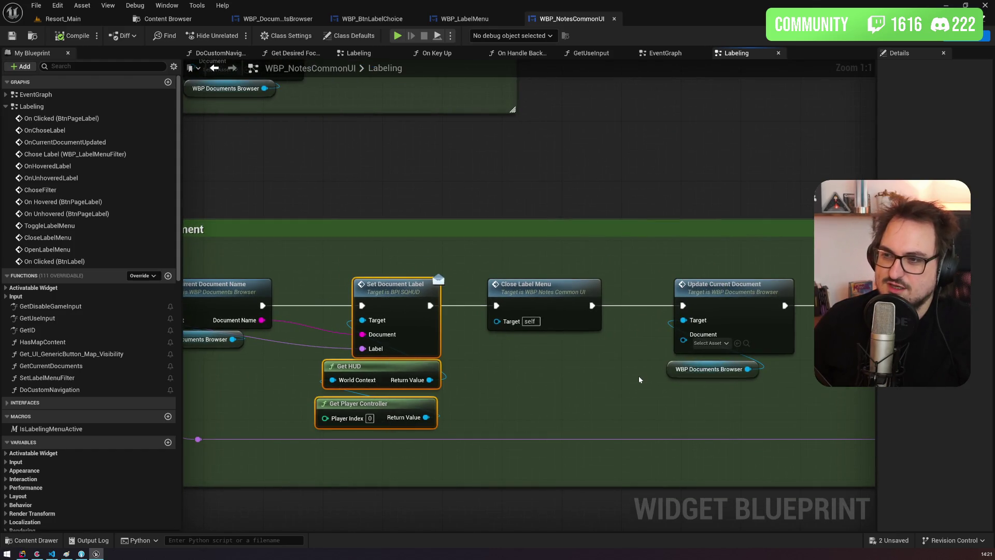
mouse_move(639, 375)
mouse_down()
mouse_move(362, 346)
mouse_move(415, 333)
mouse_move(445, 307)
mouse_move(318, 303)
mouse_up()
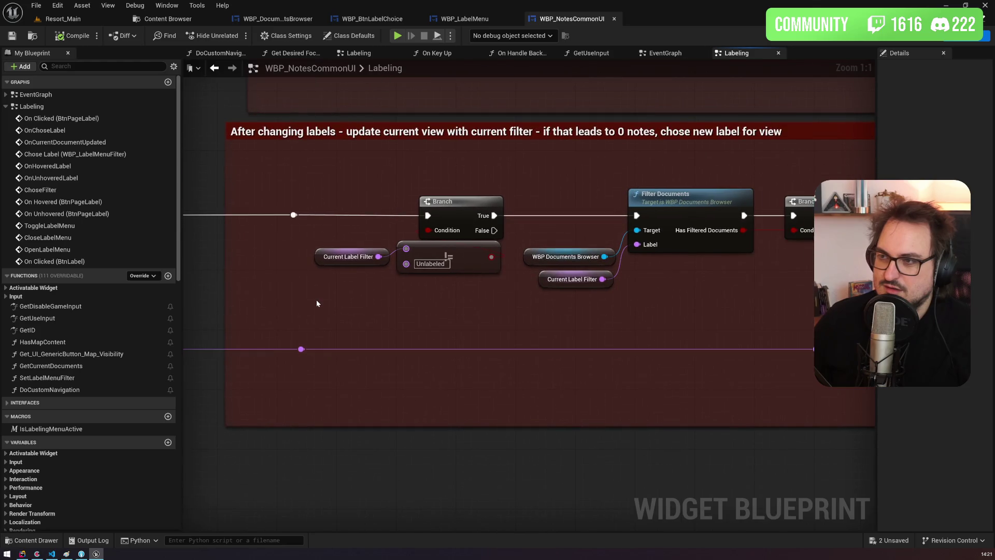
click(683, 194)
mouse_move(683, 193)
mouse_down()
mouse_move(538, 130)
mouse_move(668, 149)
mouse_move(290, 125)
mouse_move(520, 139)
mouse_up()
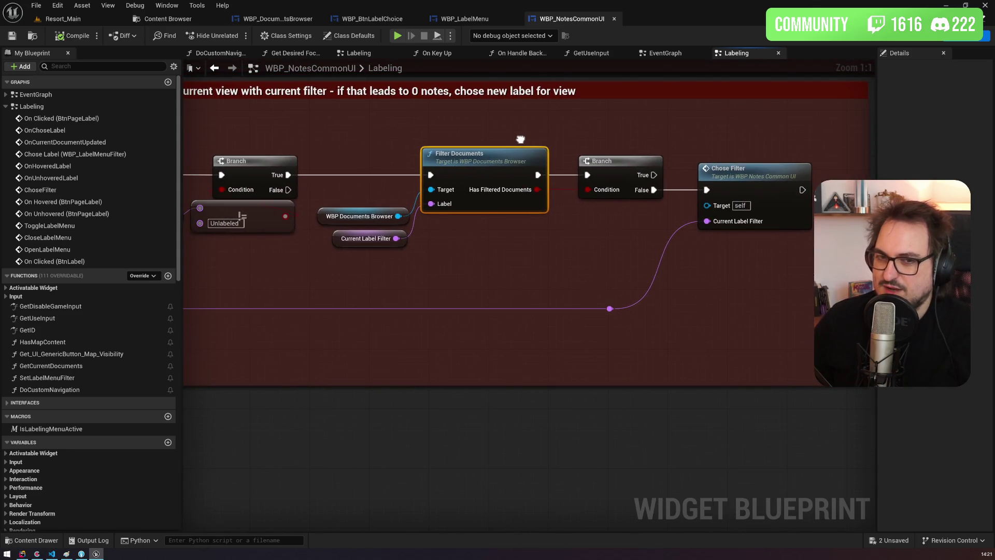
double_click(497, 166)
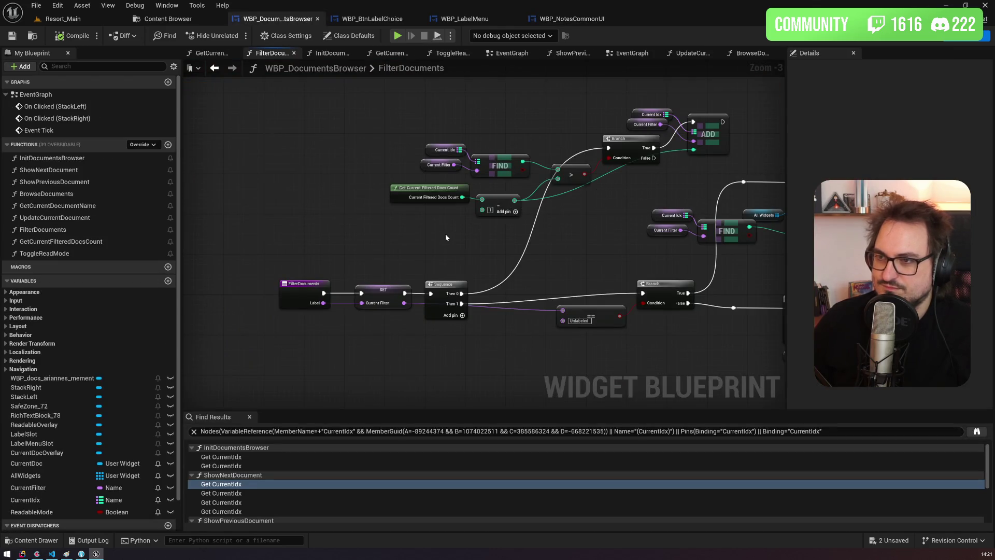
Step: Inspect FilterDocuments' For Each Loop, AllWidgets variable and Get Document Label node, then Ctrl+Tab to Resort_Main
drag(509, 242, 247, 96)
scroll(8, 389, down, 2)
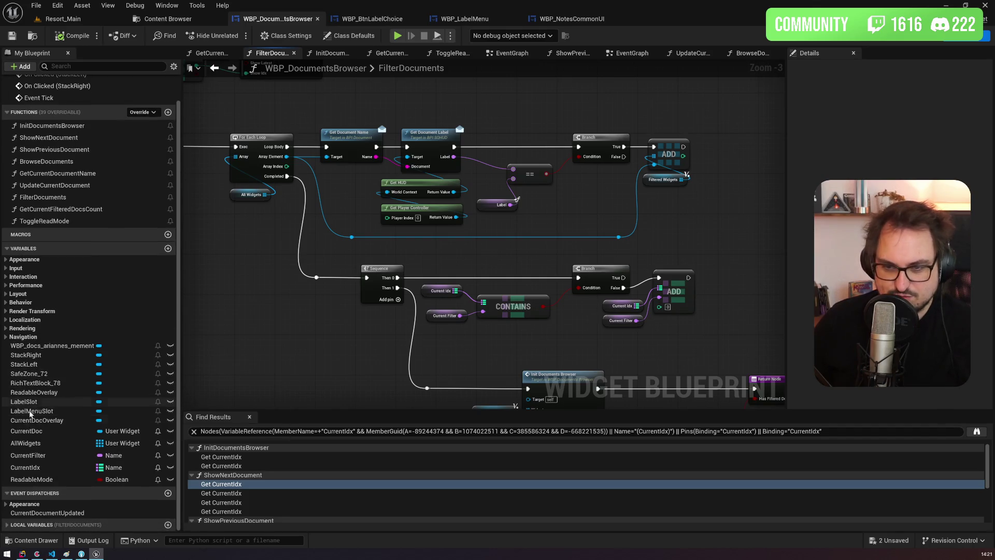
click(60, 445)
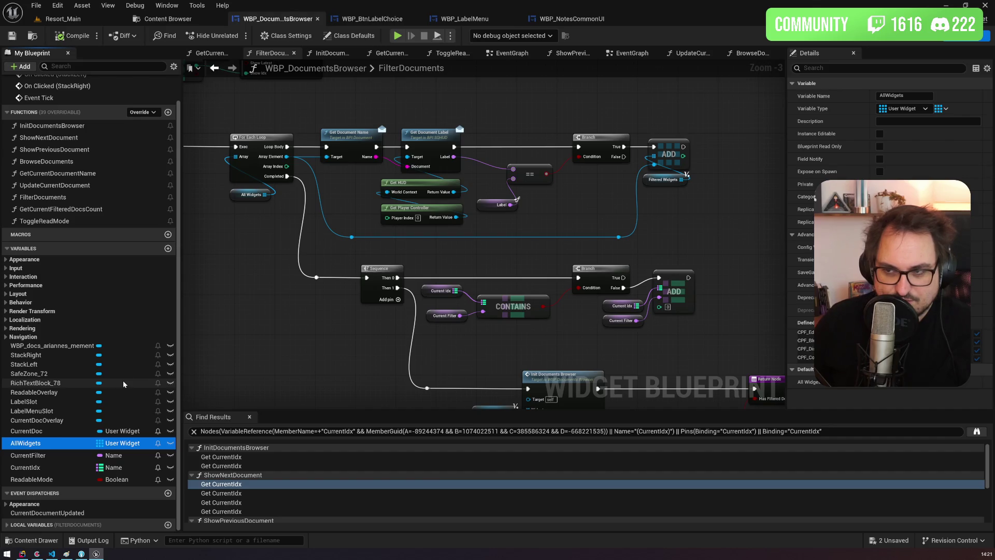
drag(343, 236, 390, 135)
scroll(428, 111, up, 3)
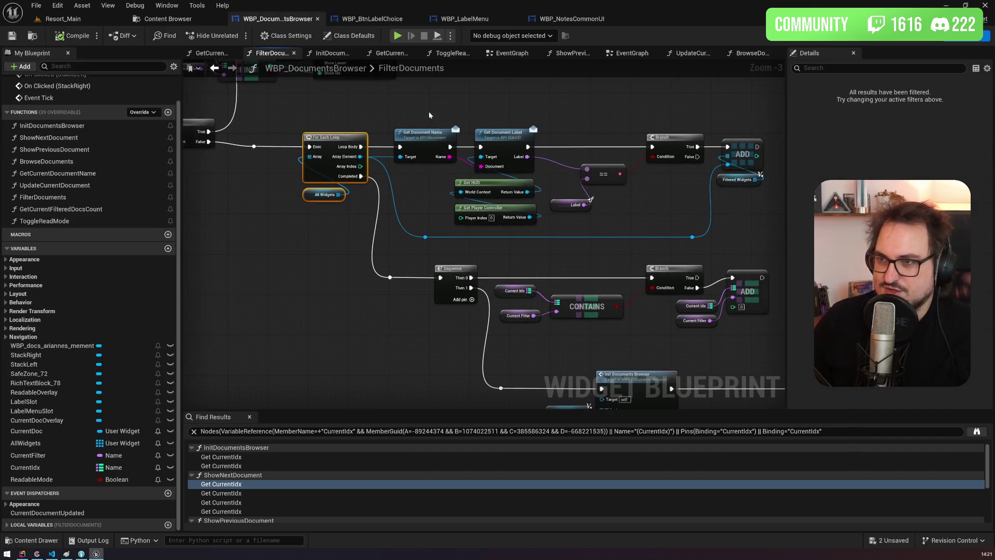
click(524, 148)
drag(637, 139, 474, 124)
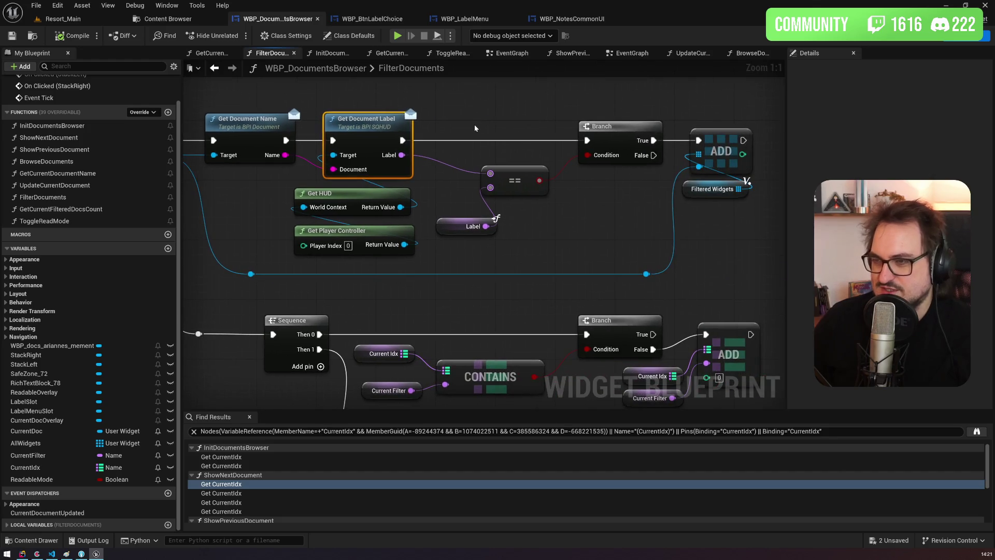
key(ctrl+Tab)
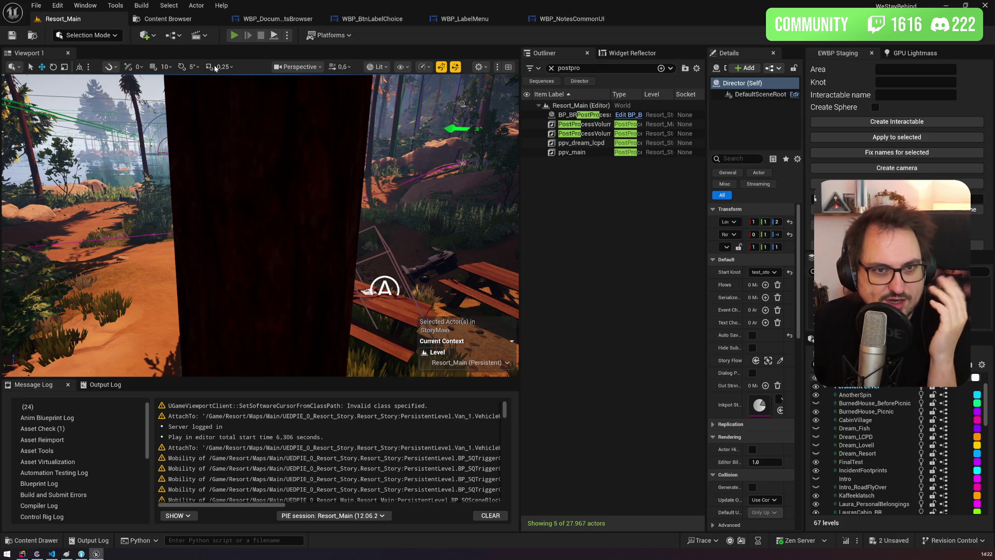
Step: Start a Play-in-Editor session, reload the day28 save from the console, and open the journal
key(alt+p)
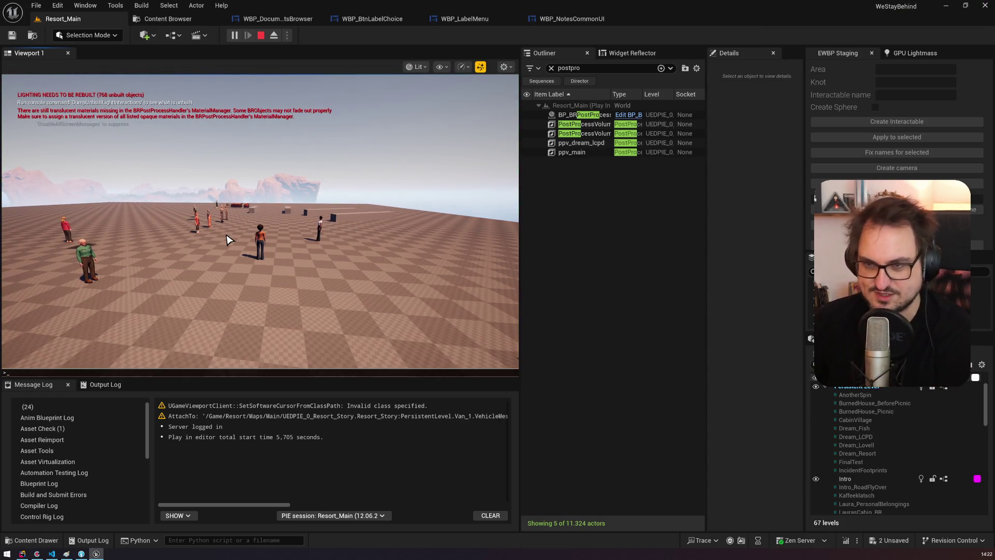
key(grave)
key(Up)
key(Return)
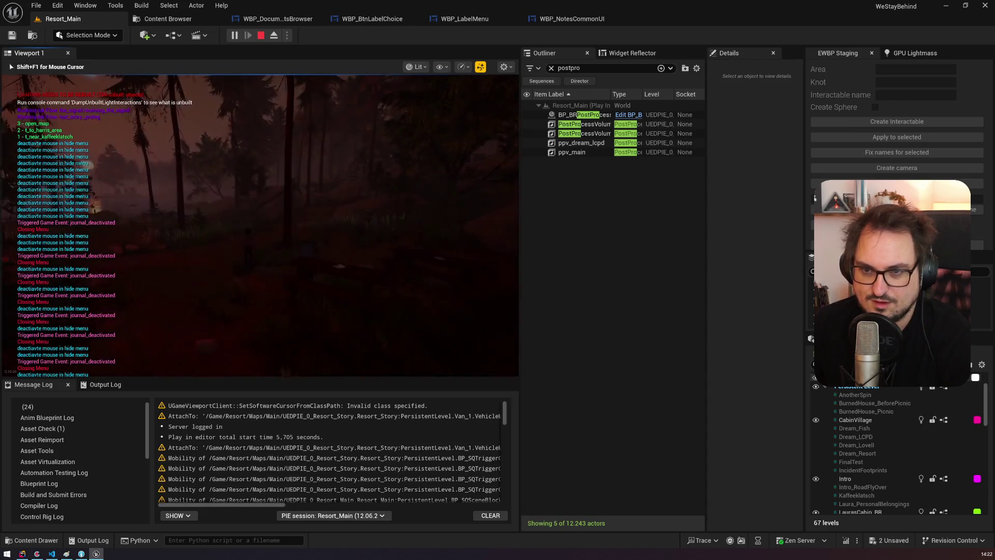
key(j)
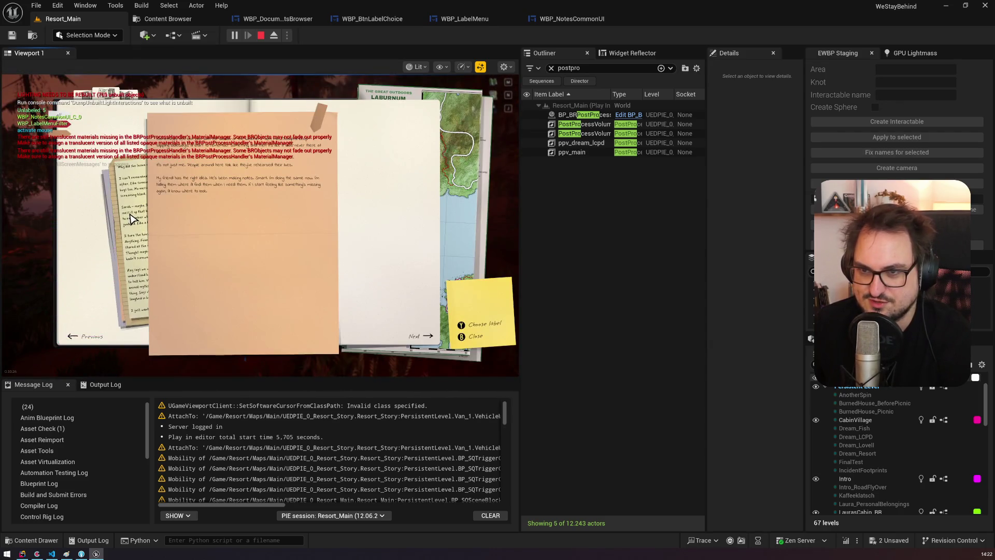
Step: Cycle through the journal notes and give the editor-meeting note a red label
click(131, 217)
click(354, 204)
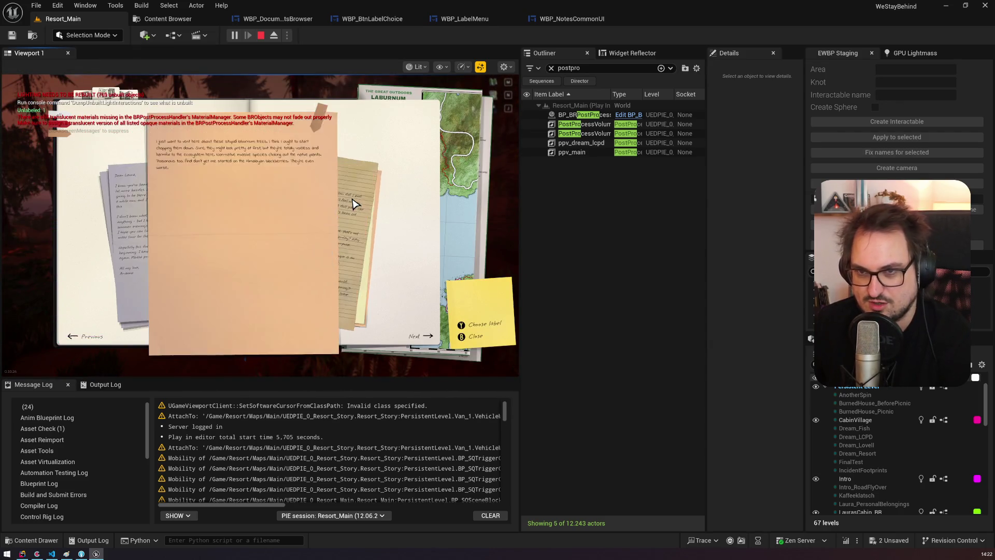
click(354, 204)
click(139, 204)
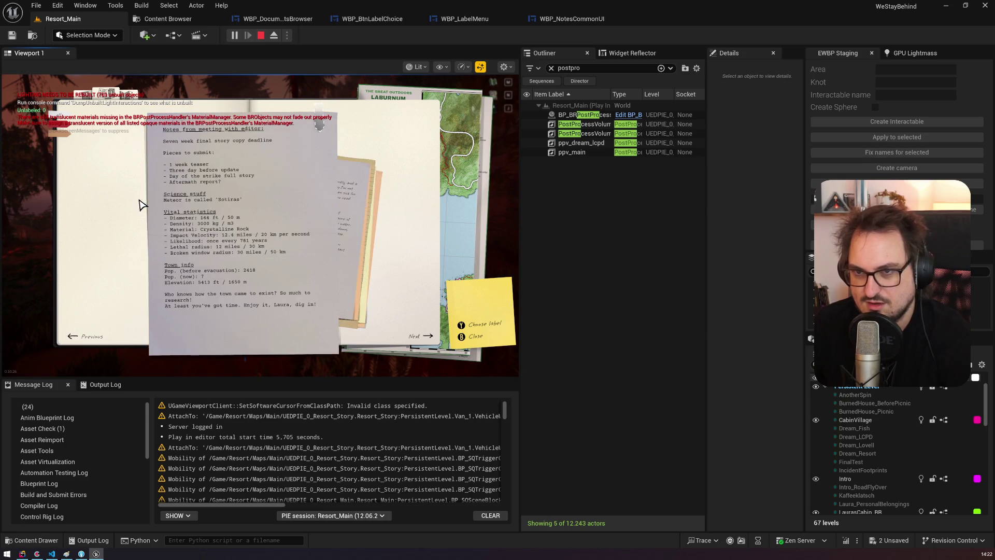
click(355, 185)
click(114, 198)
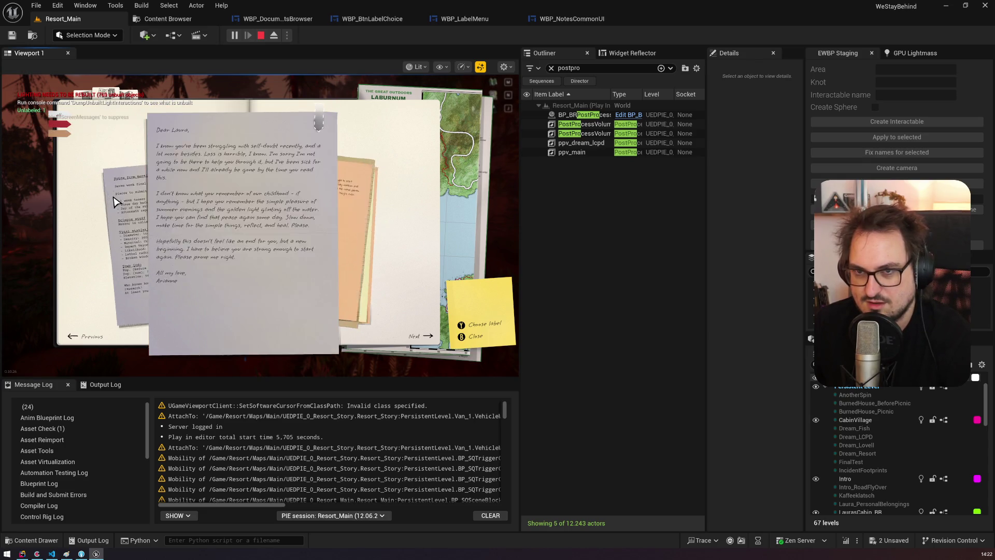
click(114, 201)
click(319, 129)
click(345, 144)
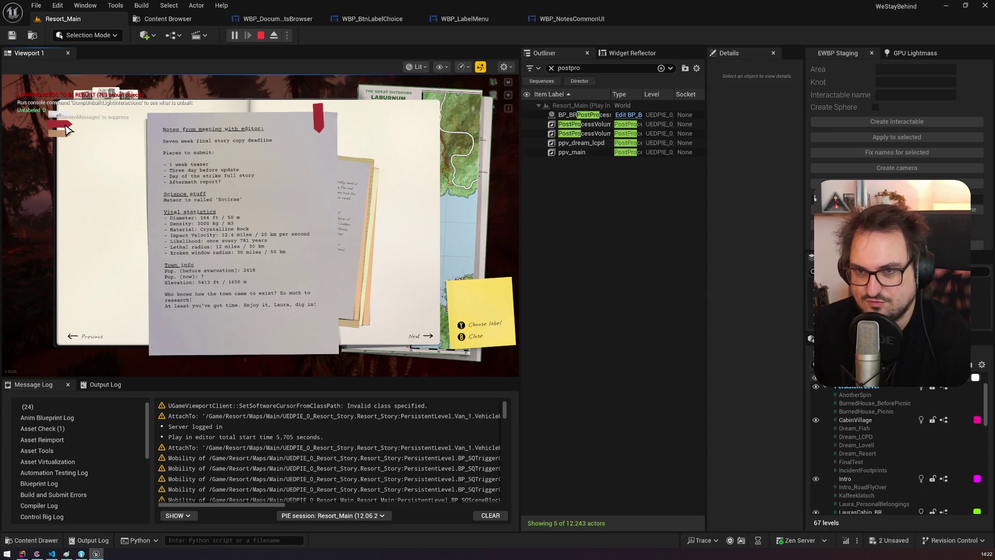
Step: Bring the orange handwritten note forward, label it tan, then change its label to red
click(364, 226)
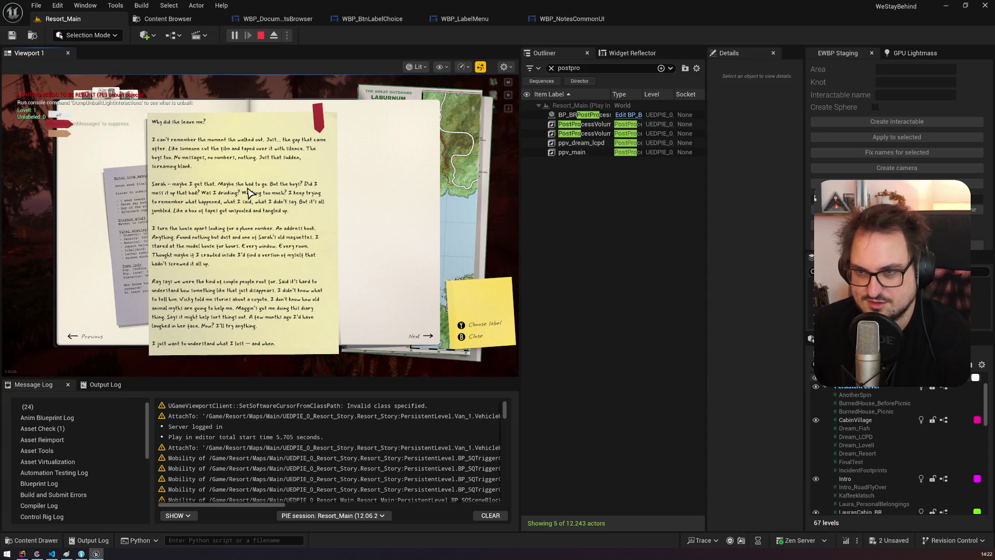
click(54, 136)
click(321, 119)
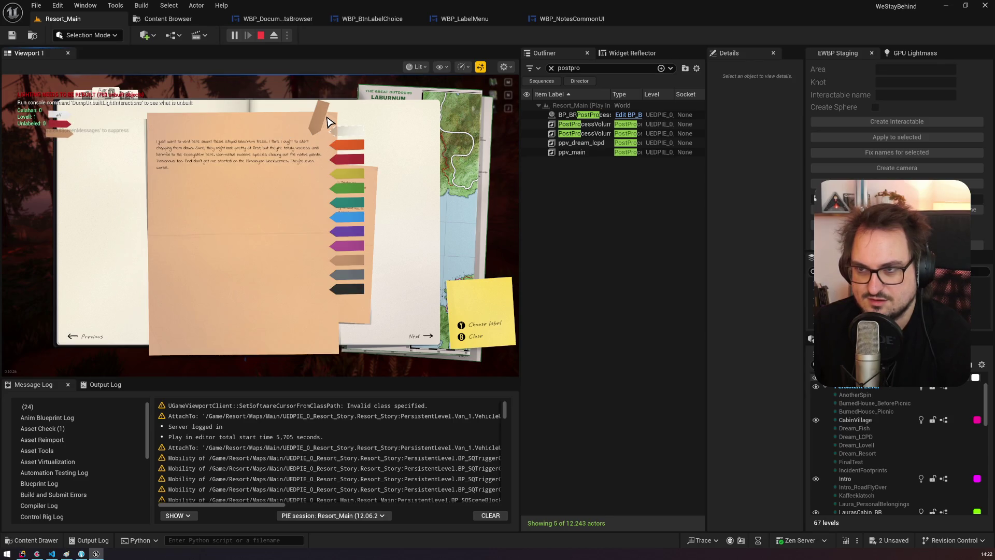
click(350, 166)
click(313, 124)
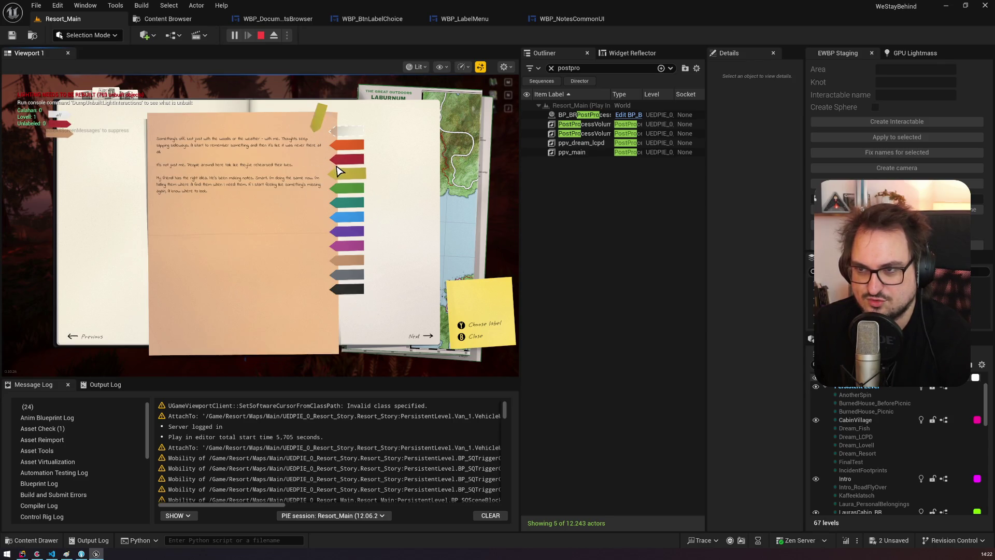
click(342, 167)
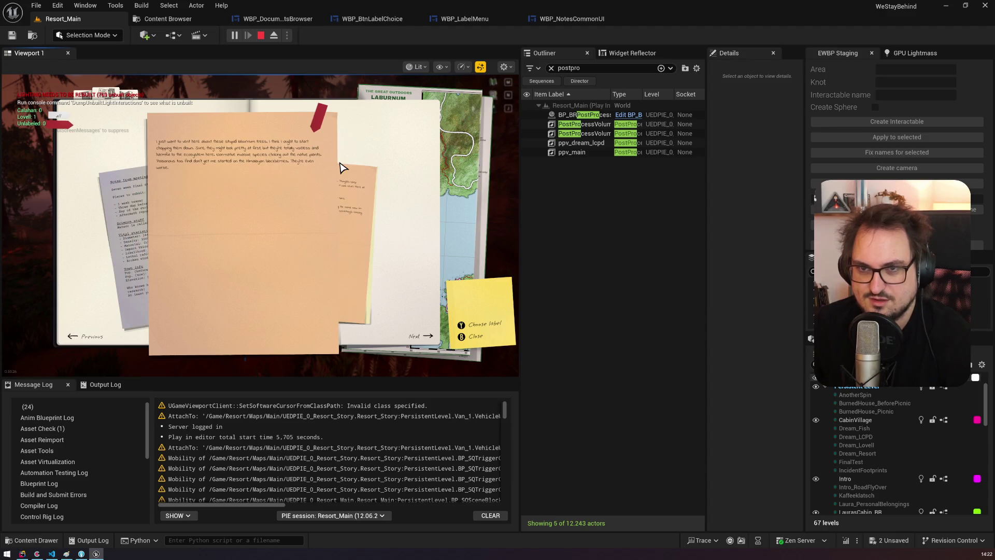
Step: Cycle back and forth through the journal notes, including the editor-meeting and laburnum-trees notes
click(132, 211)
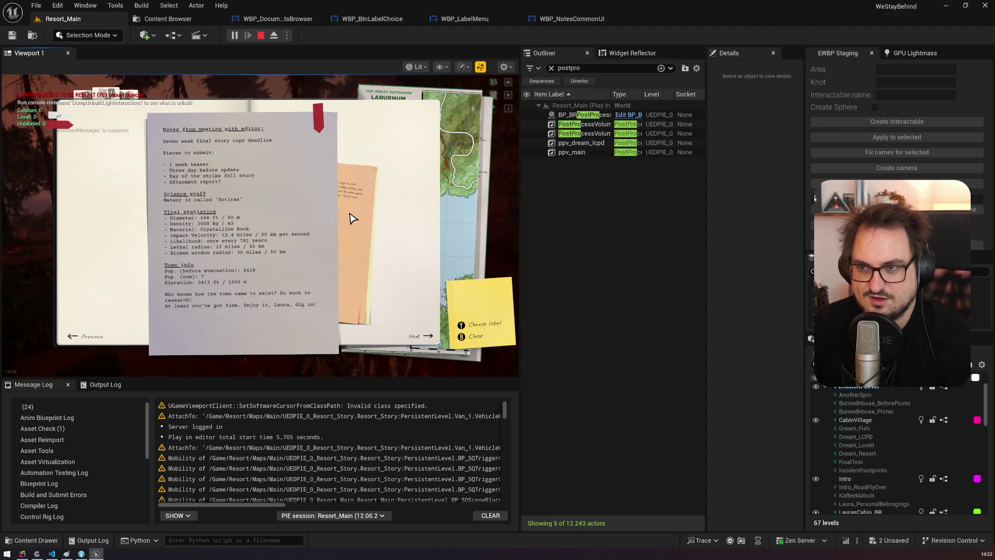
click(350, 215)
click(351, 215)
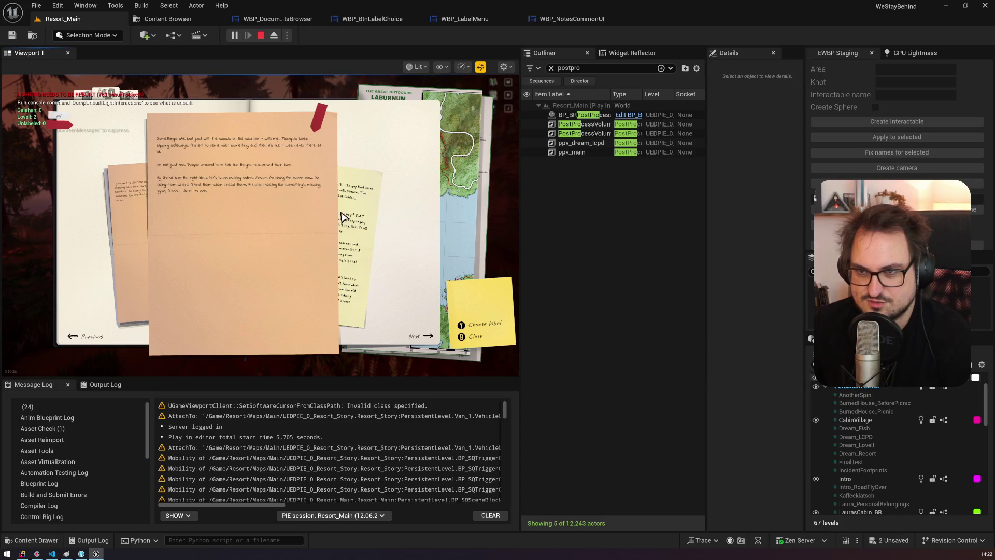
click(342, 217)
click(54, 117)
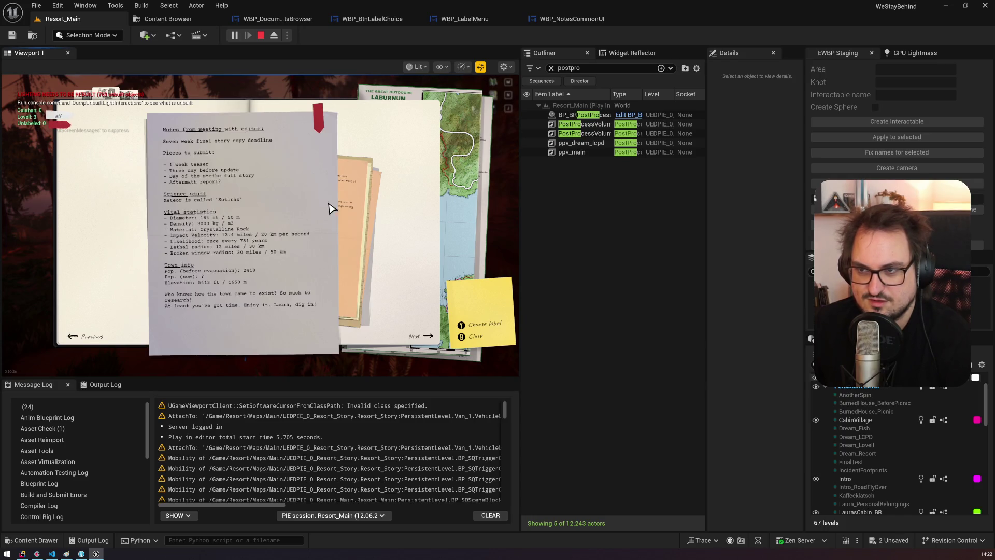
click(345, 196)
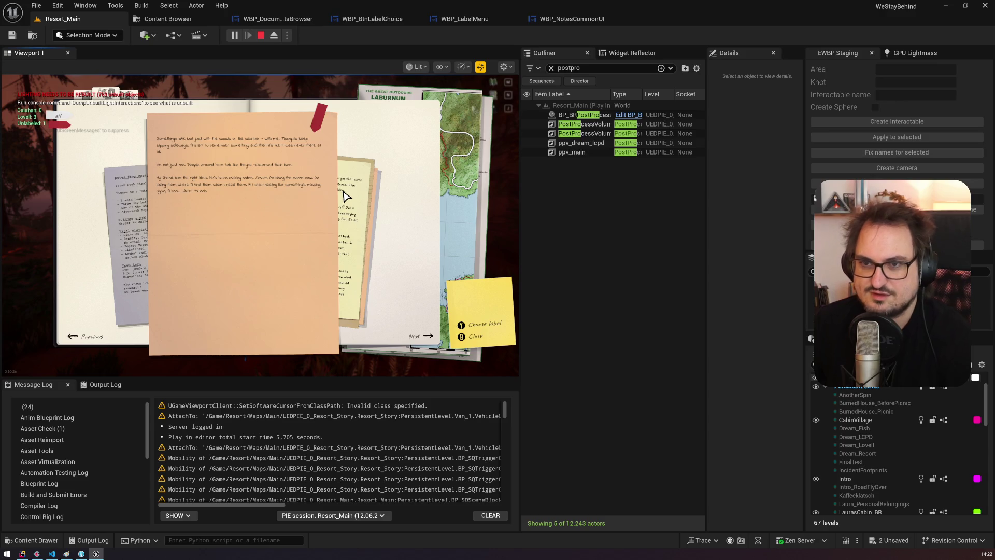
click(346, 196)
click(346, 195)
click(346, 195)
click(346, 195)
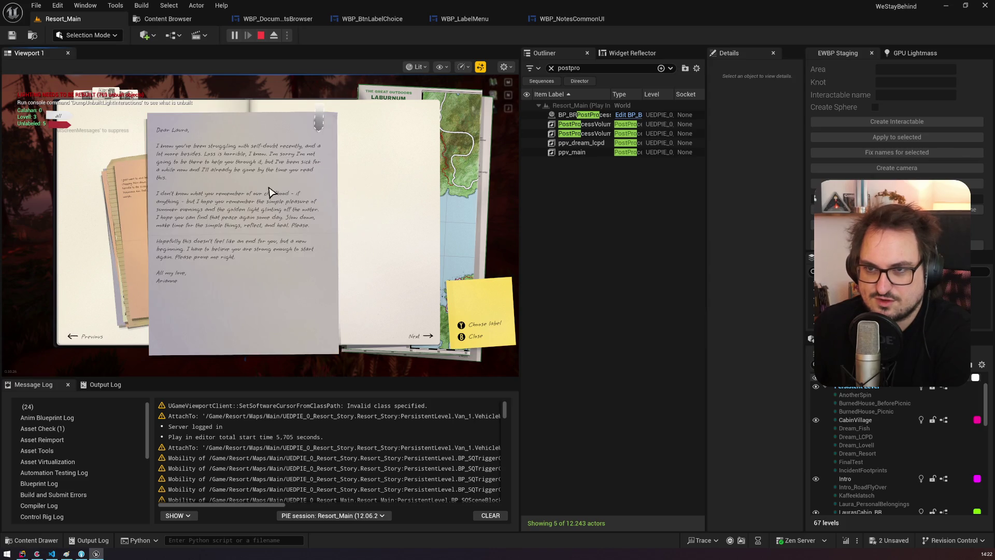
click(137, 195)
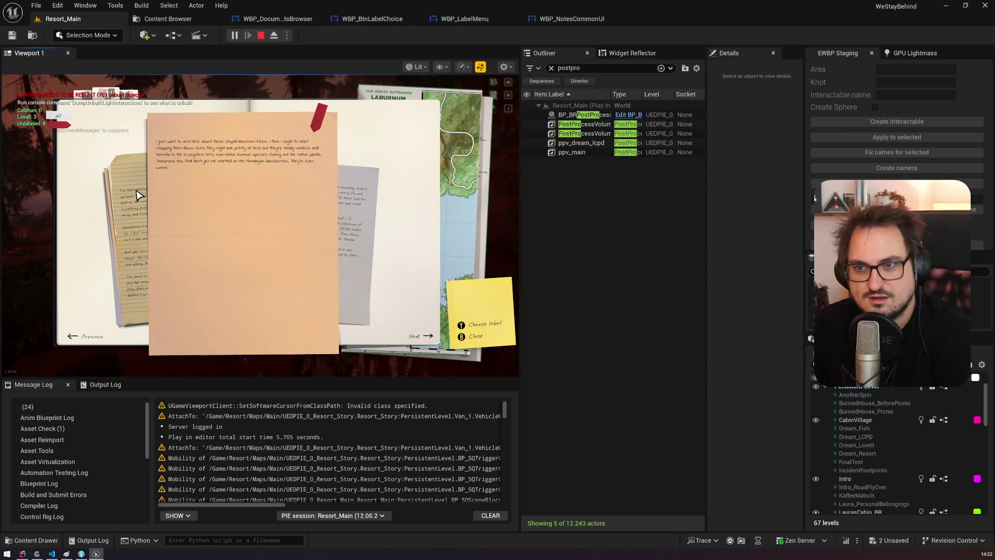
click(138, 195)
Step: Relabel the front notes, keeping red as the orange note's label
click(350, 200)
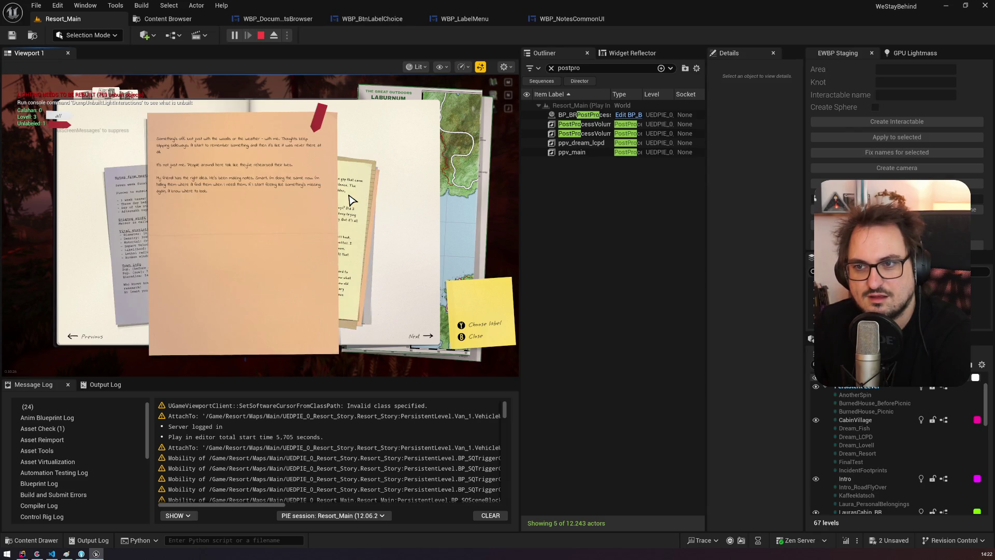
click(351, 200)
click(356, 210)
click(63, 134)
click(318, 118)
click(334, 162)
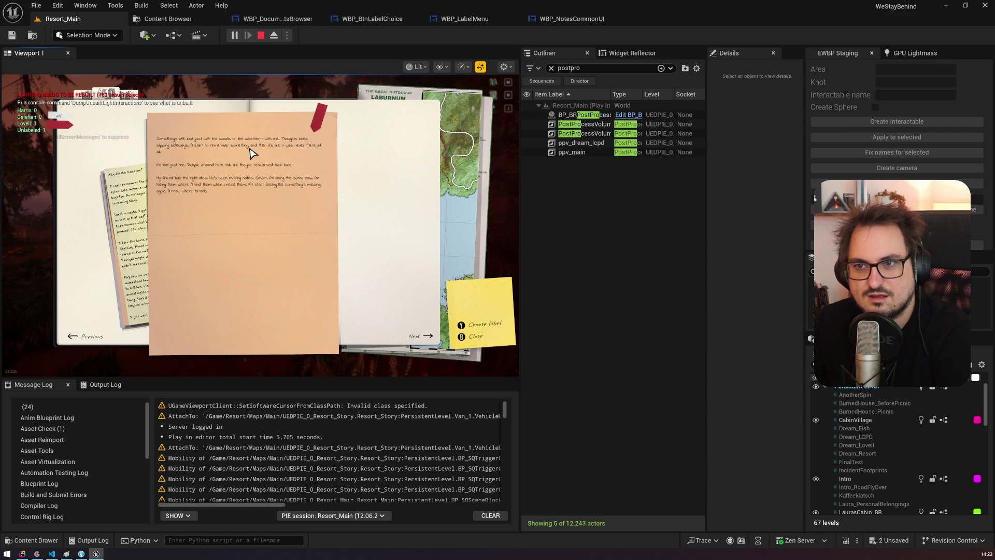
Step: Filter the browser to show notes of all labels and cycle through them to the laburnum-trees note
click(130, 199)
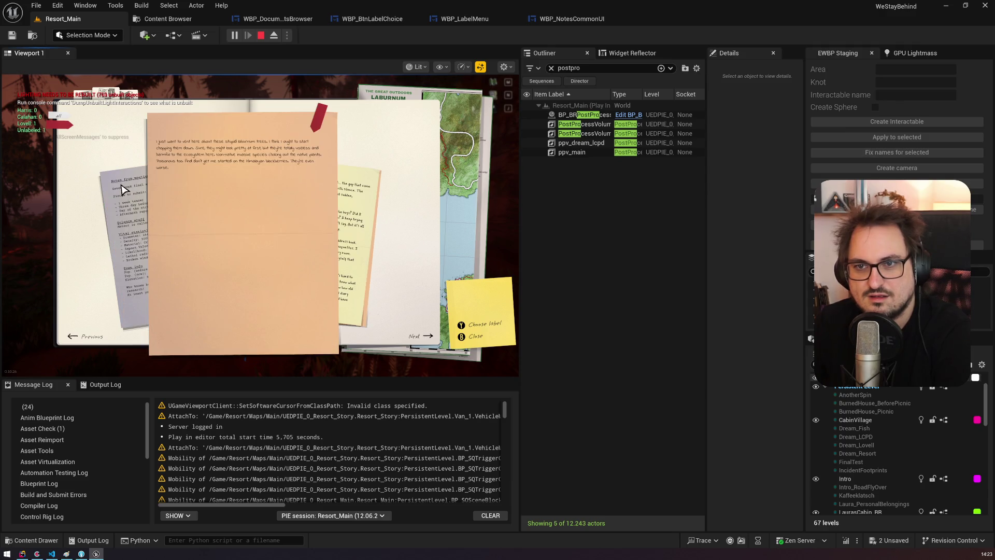
click(62, 115)
click(346, 196)
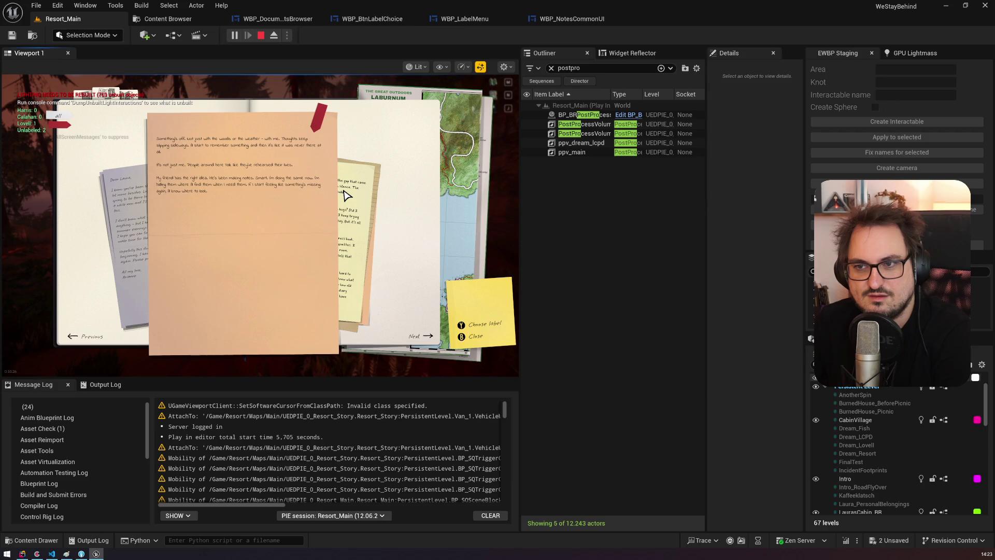
click(133, 186)
click(352, 207)
click(352, 205)
click(353, 206)
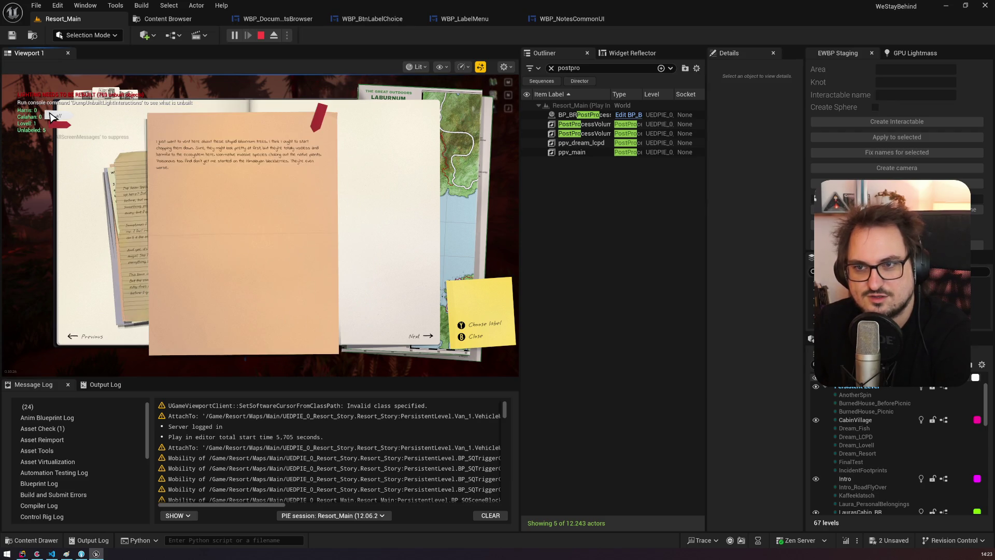
Step: Switch to a different label filter, change the current note's label, and bring up the laburnum-trees note
click(65, 122)
click(135, 182)
click(136, 183)
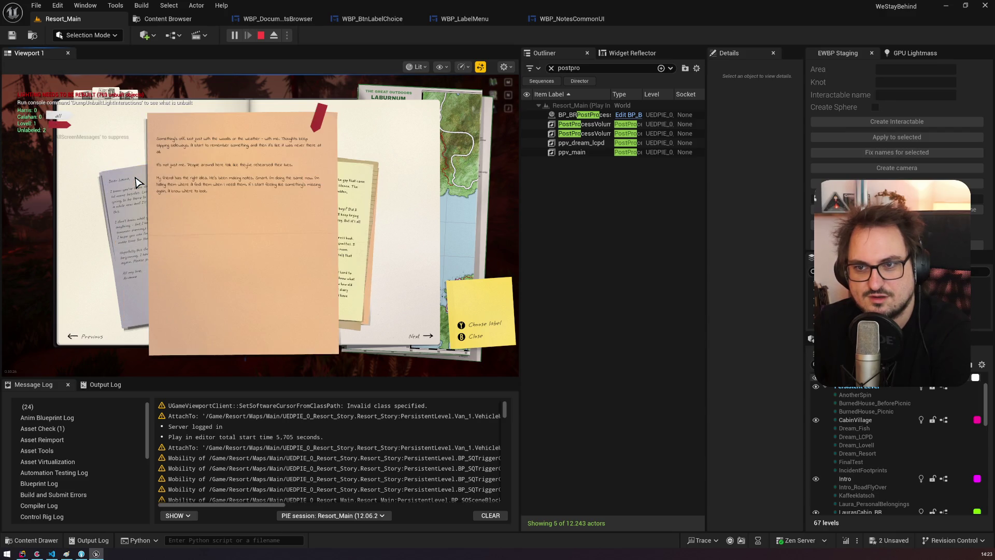
click(56, 127)
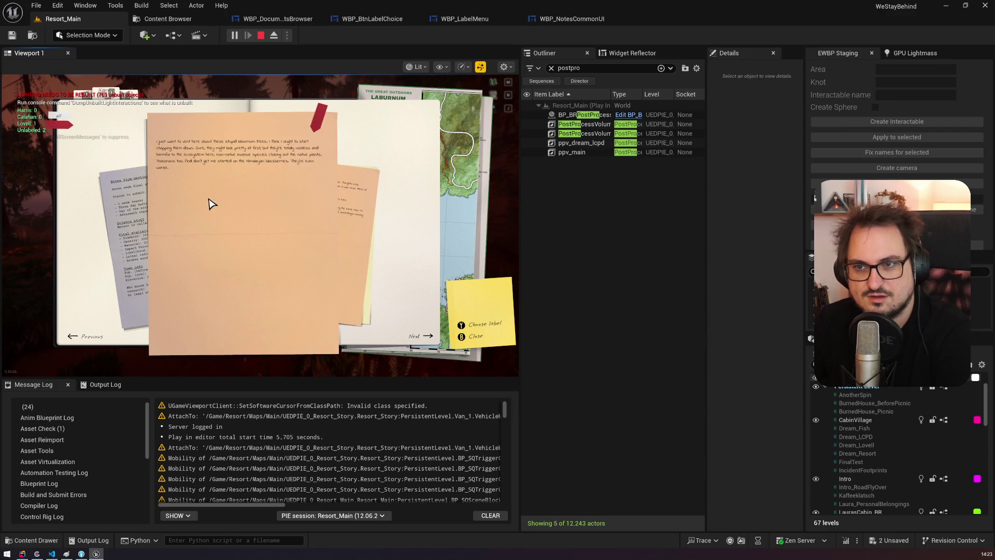
click(365, 228)
click(144, 213)
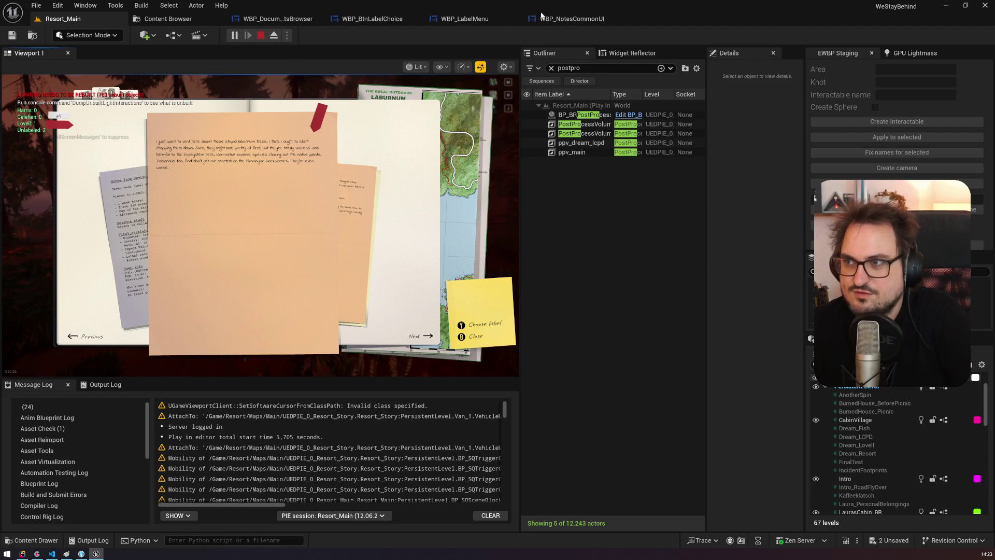
Step: Switch to the WBP_DocumentsBrowser graph and select the For Each Loop over All Widgets
click(370, 19)
click(288, 19)
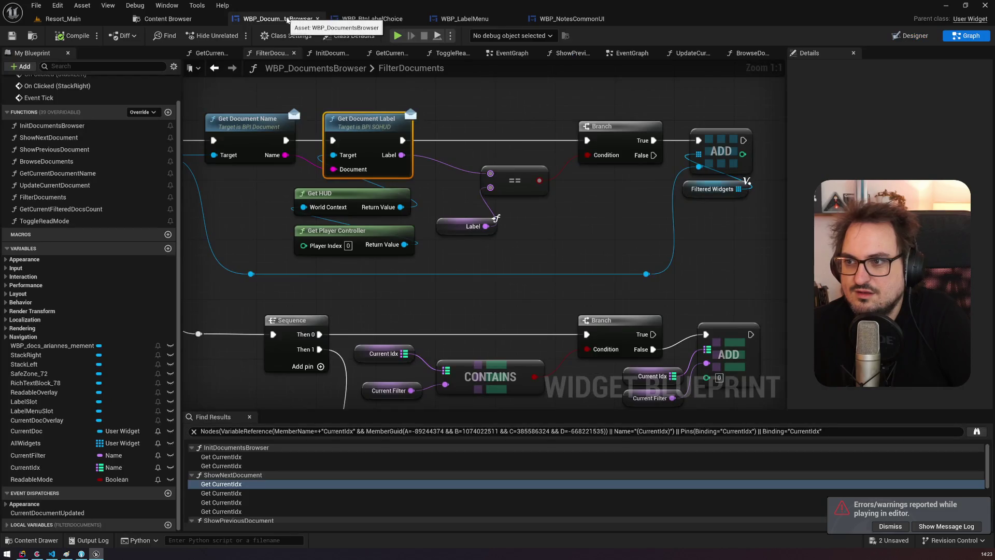
drag(290, 290, 552, 292)
drag(437, 228, 326, 119)
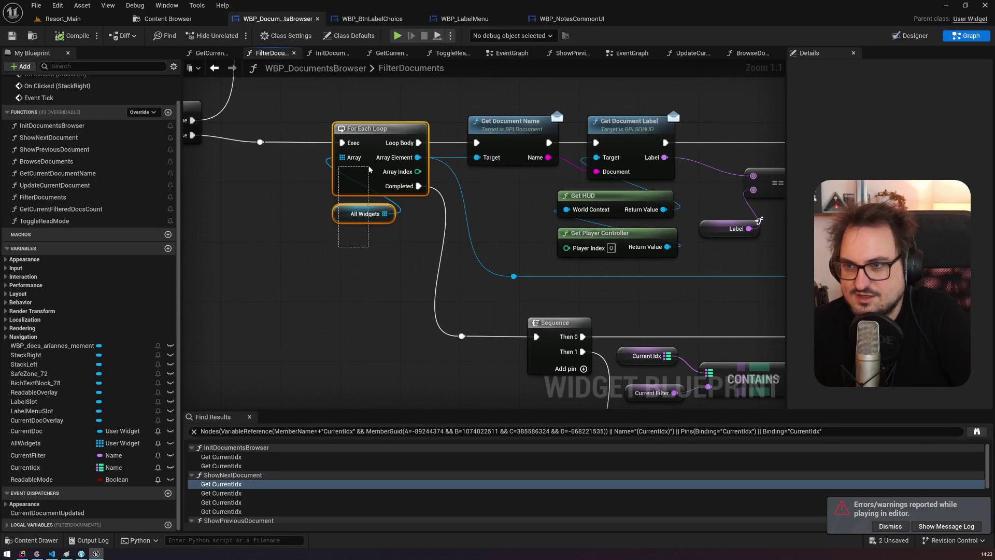
Step: Find all references to the AllWidgets variable by name and jump to where it is set
click(32, 443)
right_click(41, 444)
mouse_move(100, 474)
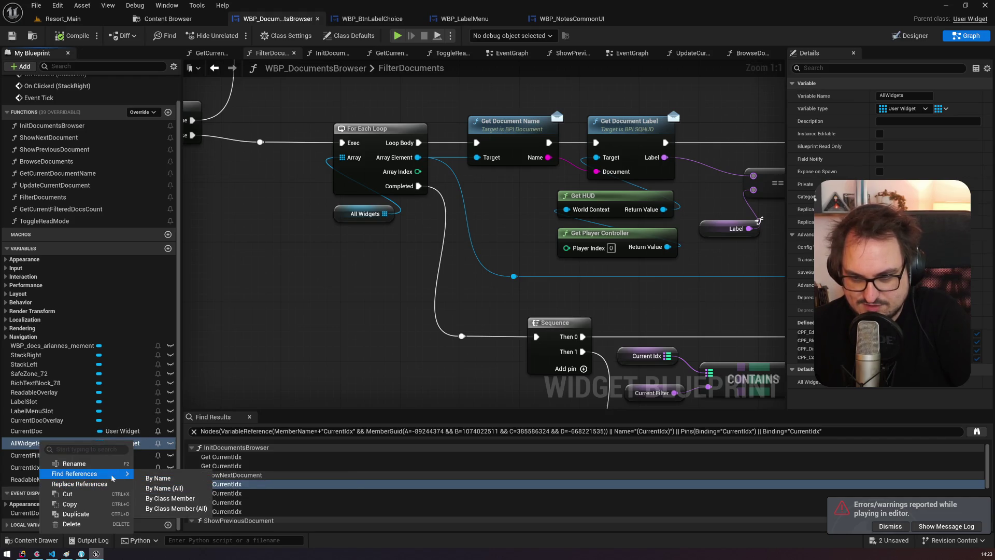
click(146, 499)
click(239, 456)
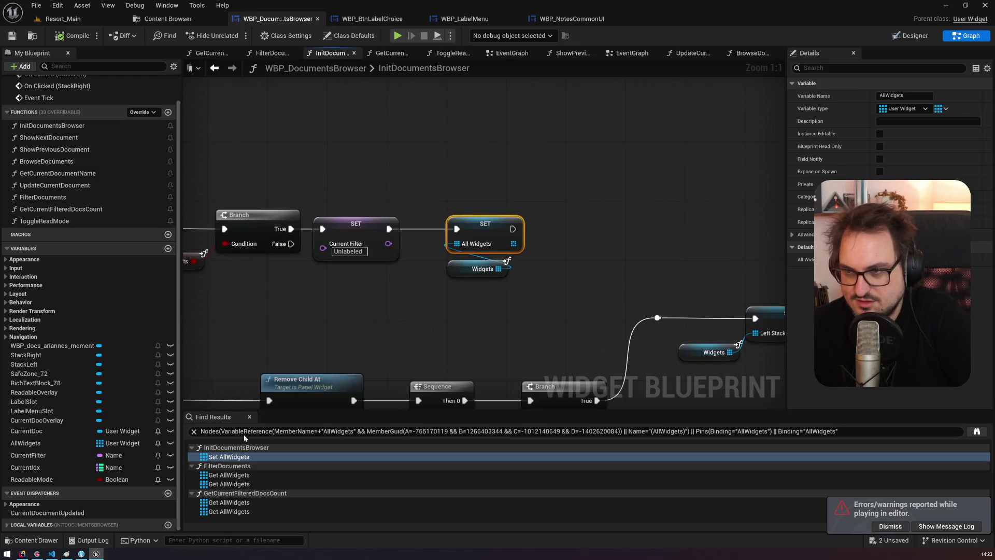
Step: Inspect AllWidgets in FilterDocuments: the label comparison, Filtered Widgets, FIND and Init Documents Browser nodes
scroll(542, 293, down, 1)
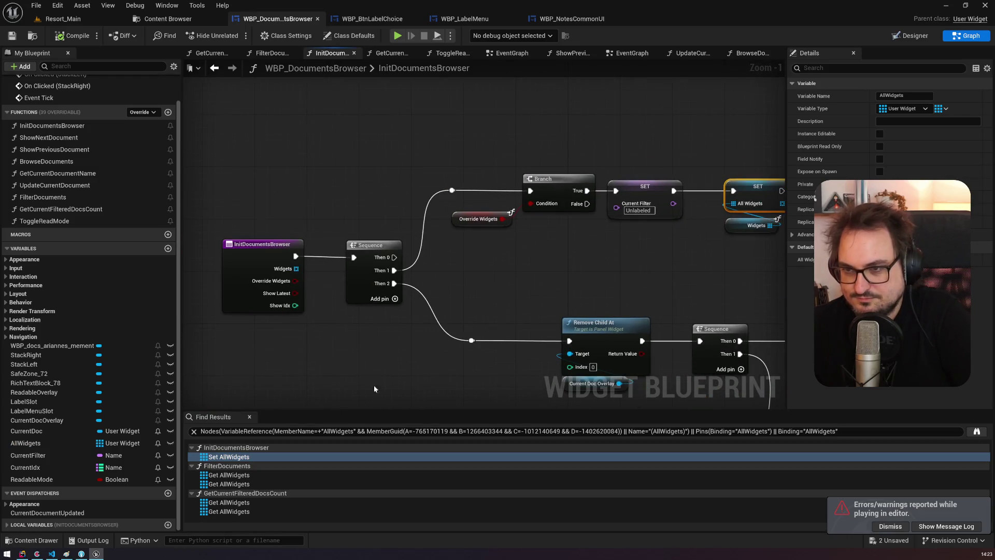
click(234, 475)
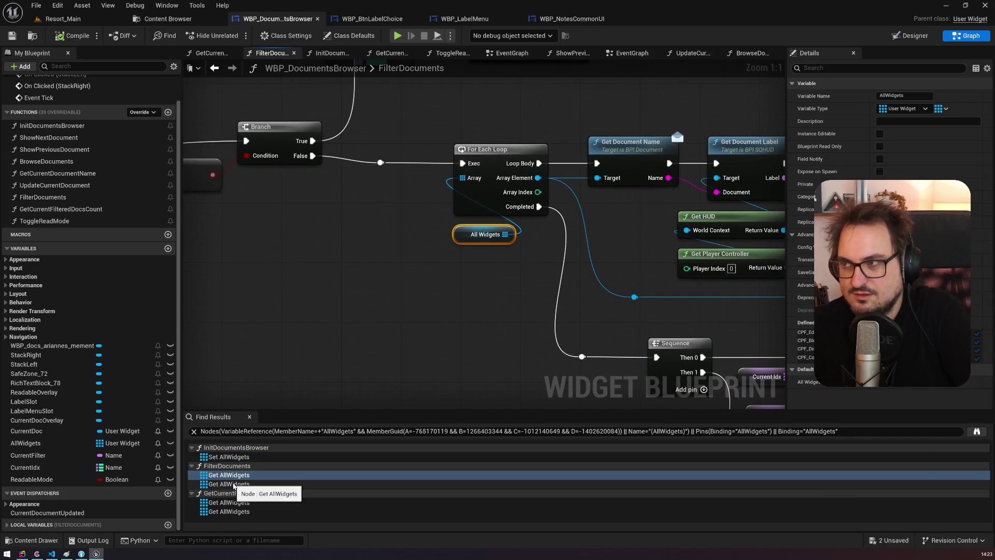
scroll(371, 274, down, 3)
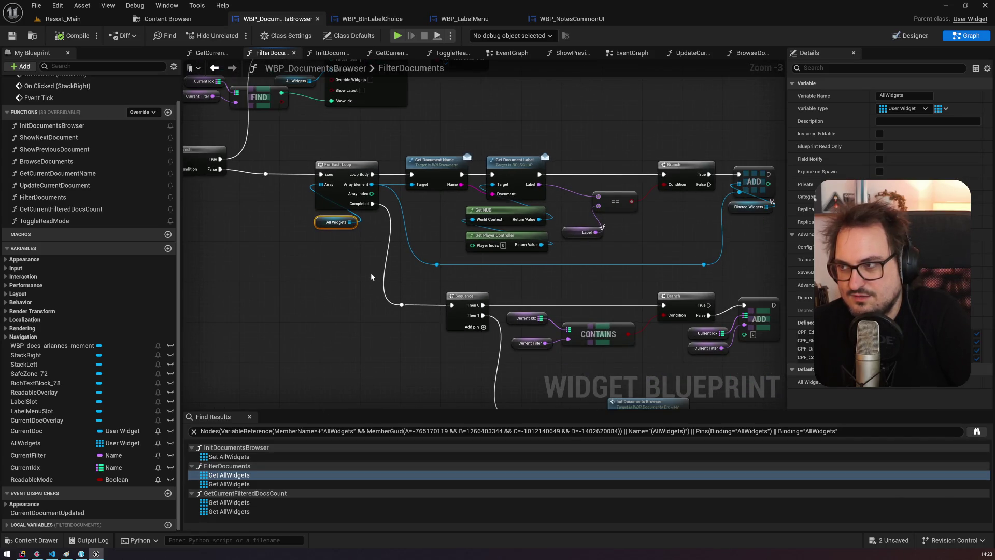
scroll(370, 277, up, 3)
mouse_move(387, 209)
mouse_down()
mouse_move(677, 209)
mouse_move(409, 219)
mouse_up()
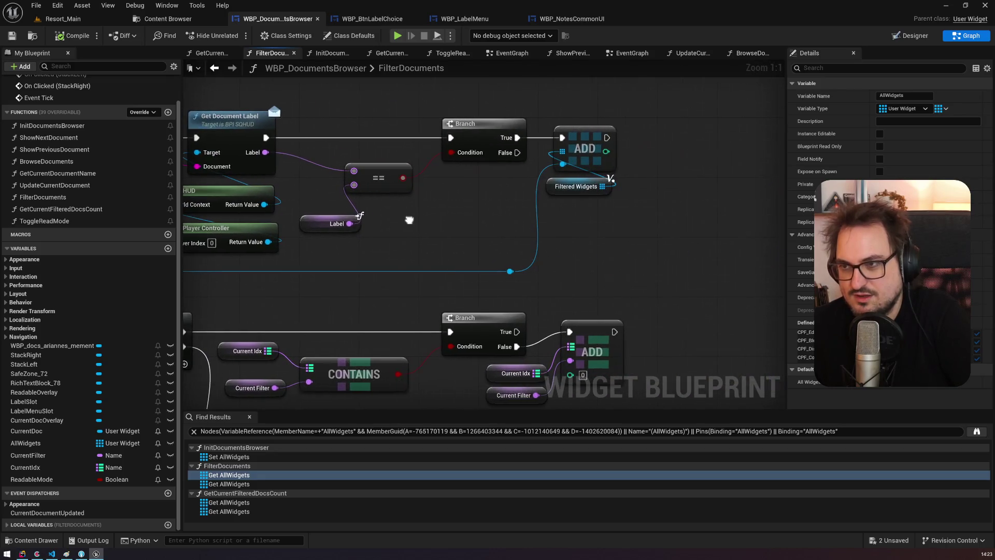
drag(597, 200, 551, 201)
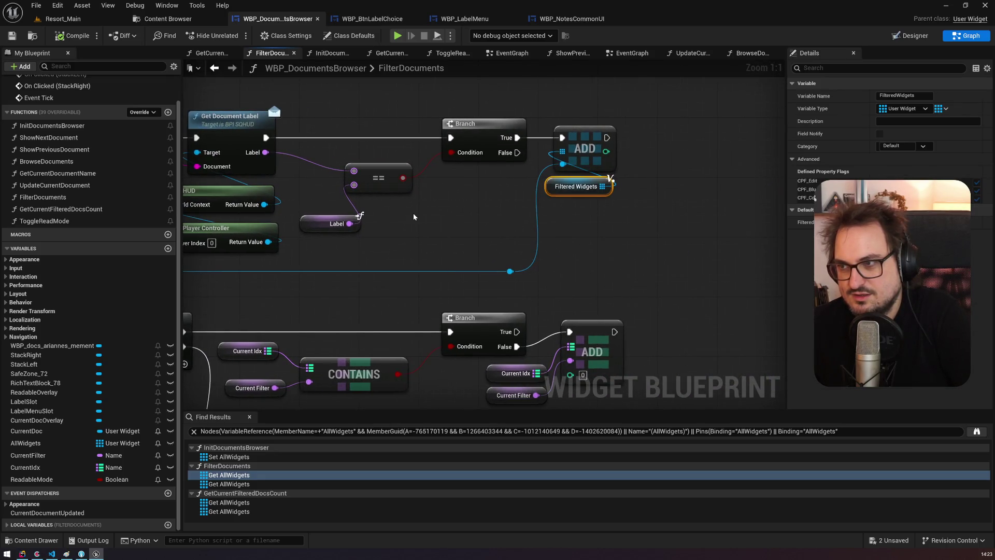
scroll(413, 216, down, 2)
mouse_move(413, 217)
mouse_down()
mouse_move(474, 164)
mouse_move(468, 73)
mouse_up()
drag(391, 223, 462, 312)
mouse_move(389, 221)
mouse_down()
mouse_move(559, 278)
mouse_move(442, 273)
mouse_up()
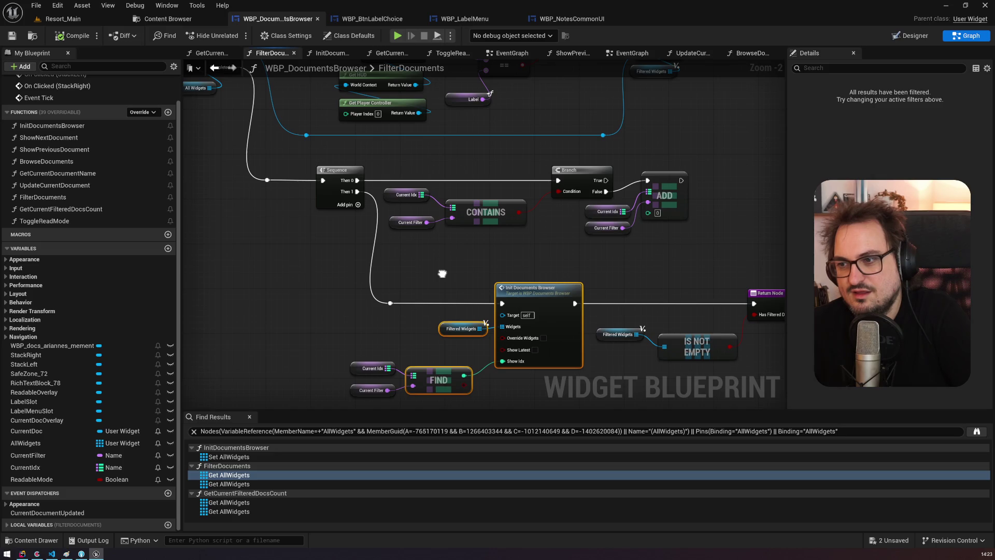
Step: Open the InitDocumentsBrowser function and select its All Widgets setter and Widgets input
double_click(536, 301)
drag(537, 301, 324, 223)
drag(543, 174, 510, 104)
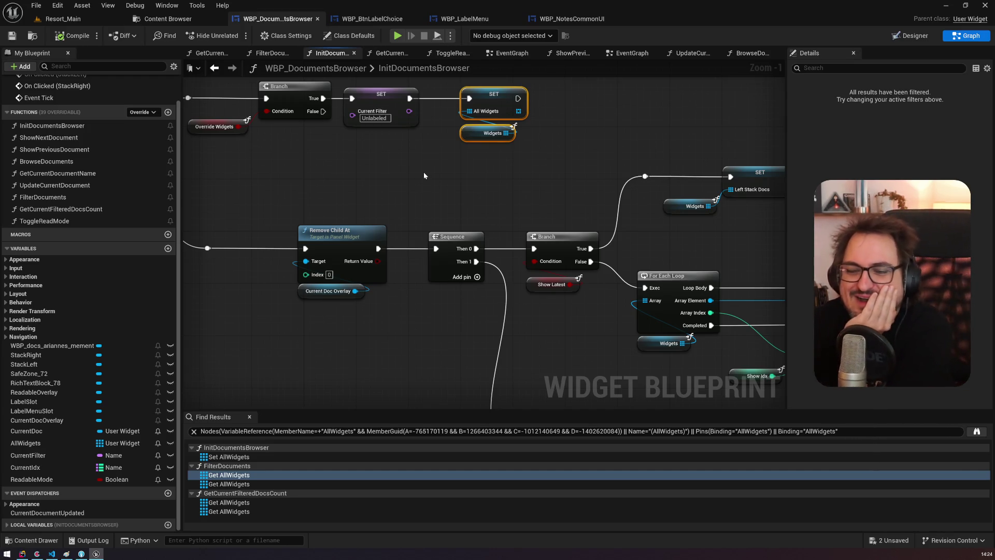
drag(423, 175, 256, 154)
drag(494, 197, 591, 151)
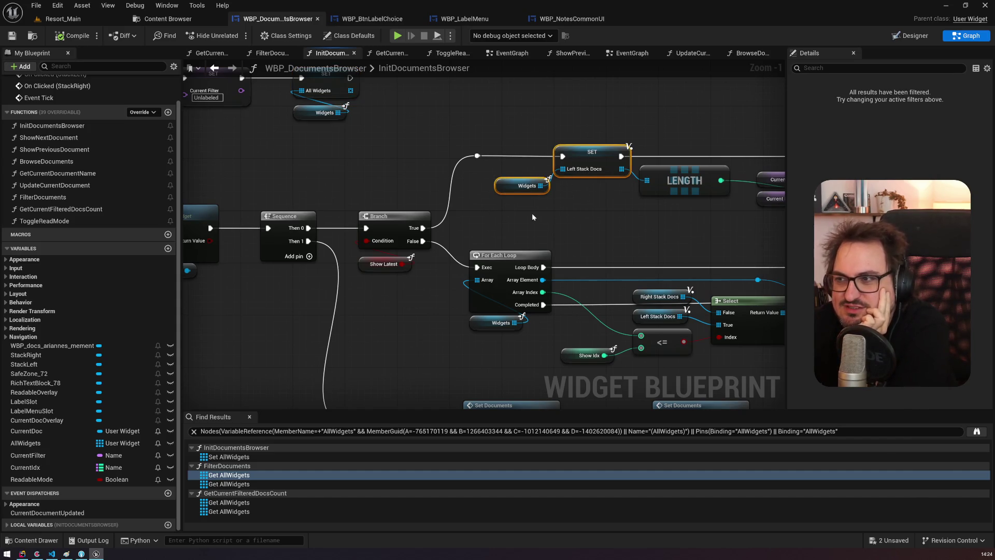
drag(532, 216, 261, 109)
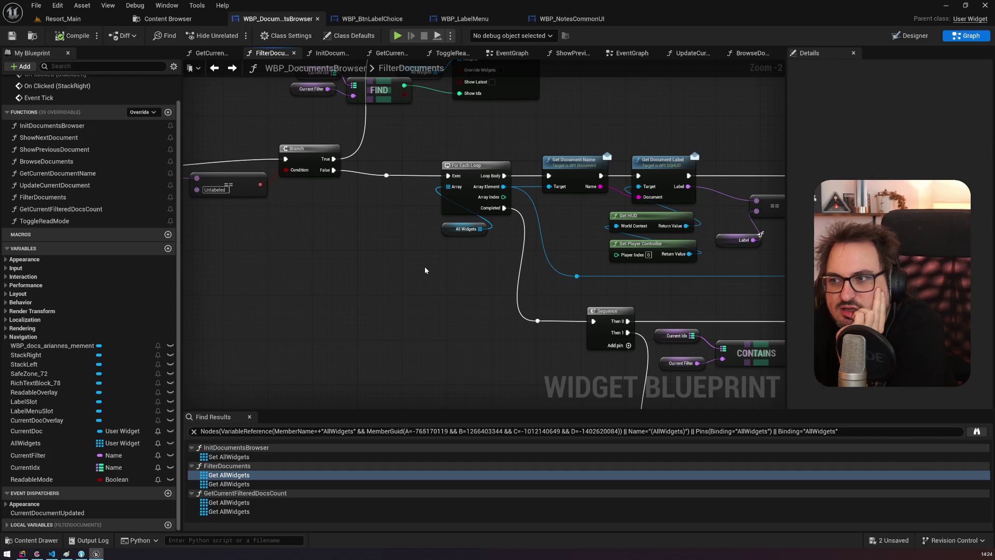
drag(425, 269, 729, 300)
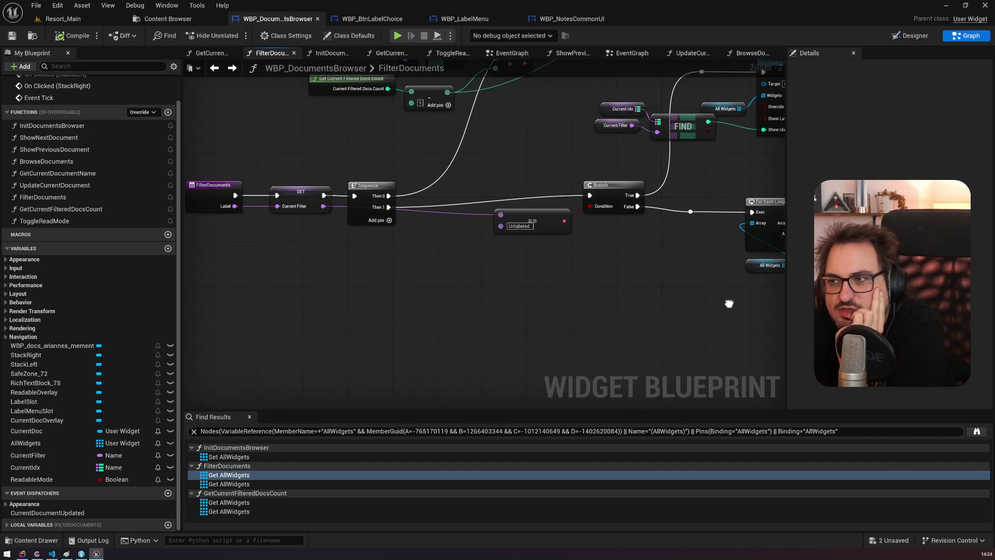
scroll(728, 300, up, 1)
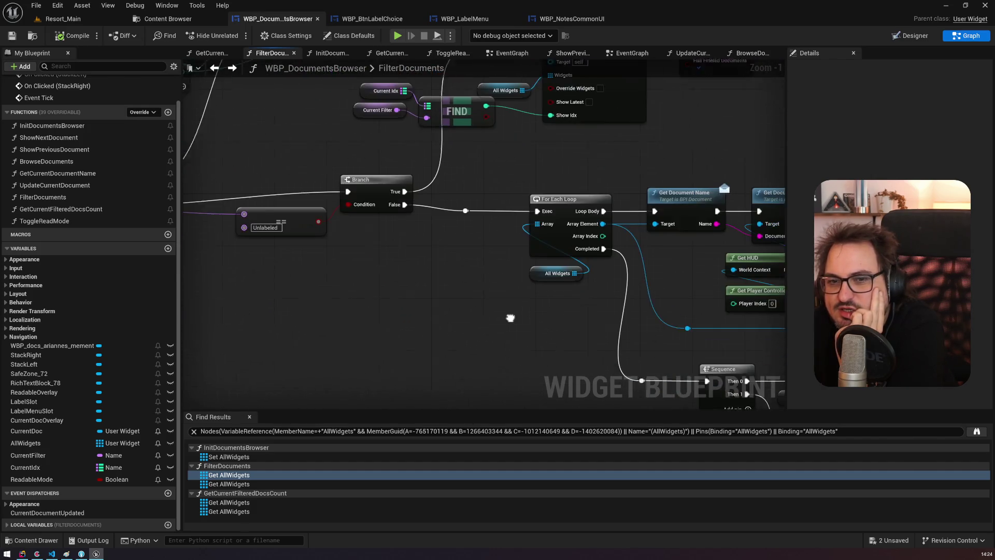
scroll(506, 315, down, 3)
mouse_move(505, 315)
mouse_down()
mouse_move(356, 204)
mouse_move(281, 190)
mouse_up()
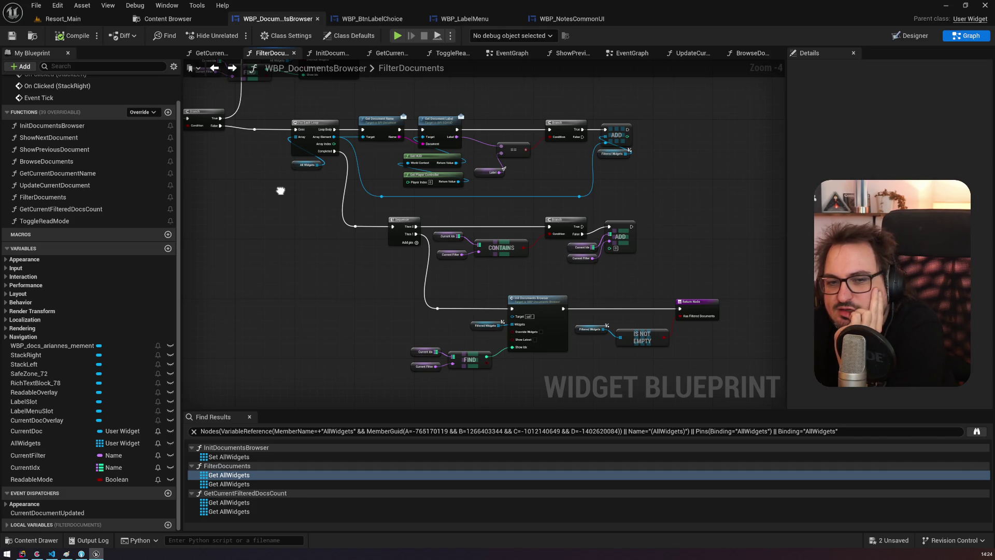
drag(280, 191, 543, 247)
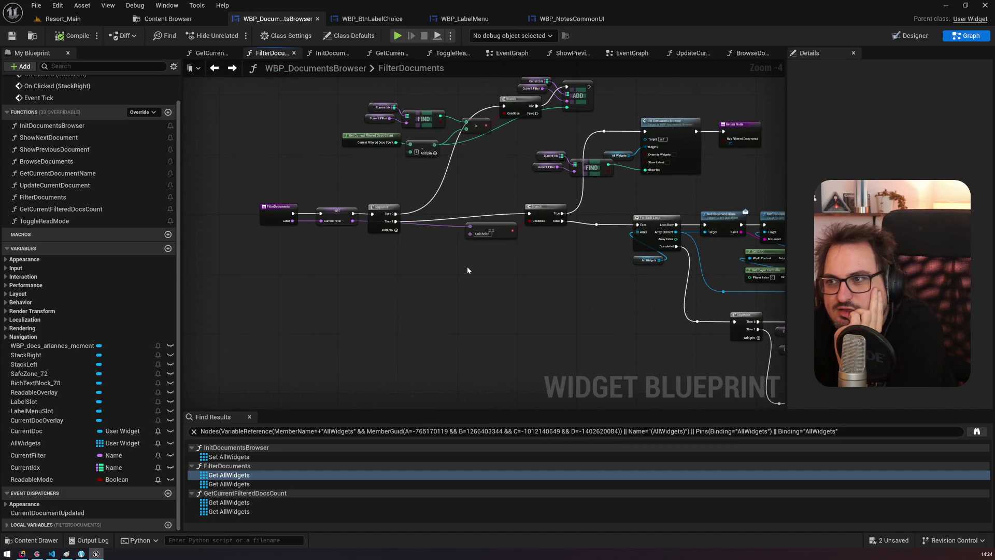
drag(468, 267, 444, 316)
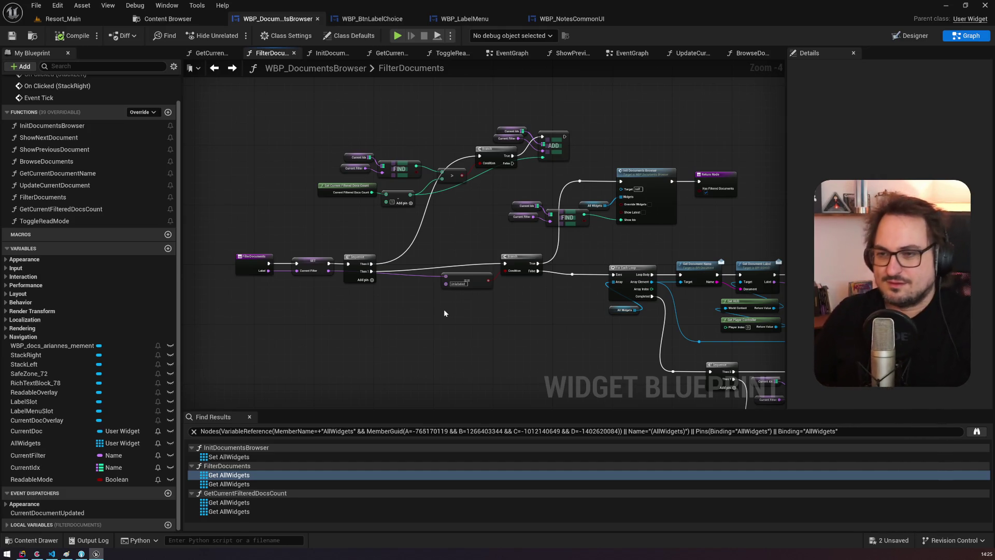
Step: Switch from Unreal Editor to the Rider IDE with the Claude window on top
click(22, 553)
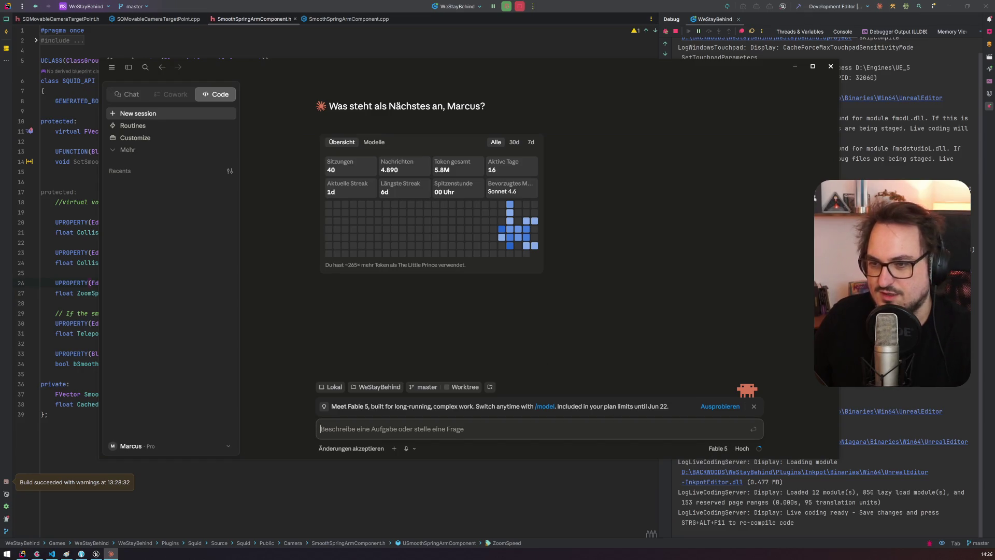
Step: Copy the DocumentsView folder path from Unreal's Content Browser address bar
click(96, 553)
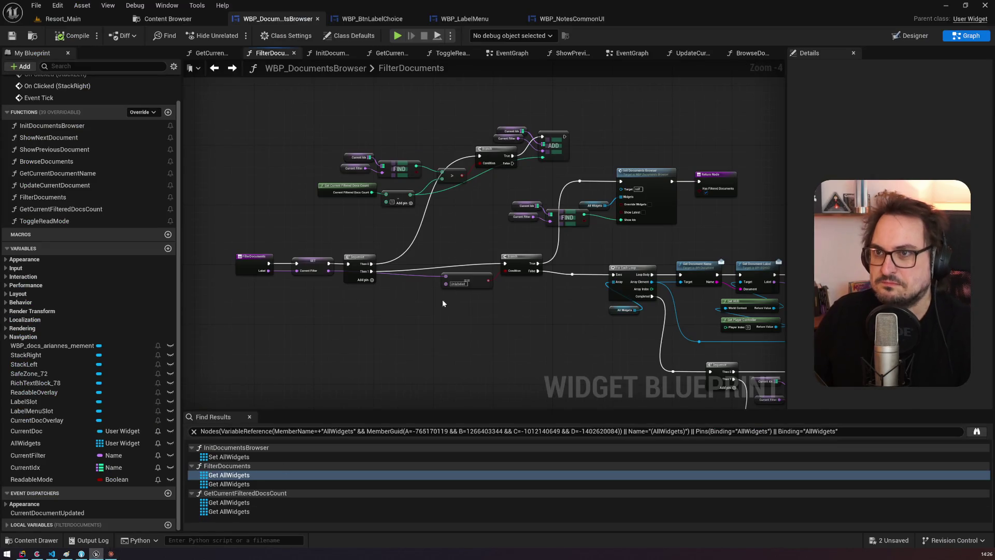
click(166, 21)
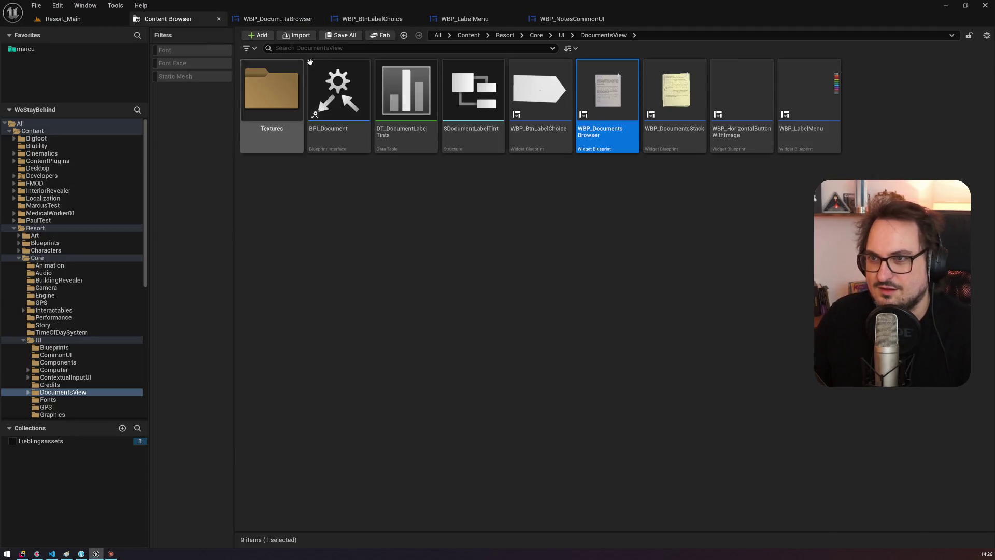
click(640, 40)
click(543, 189)
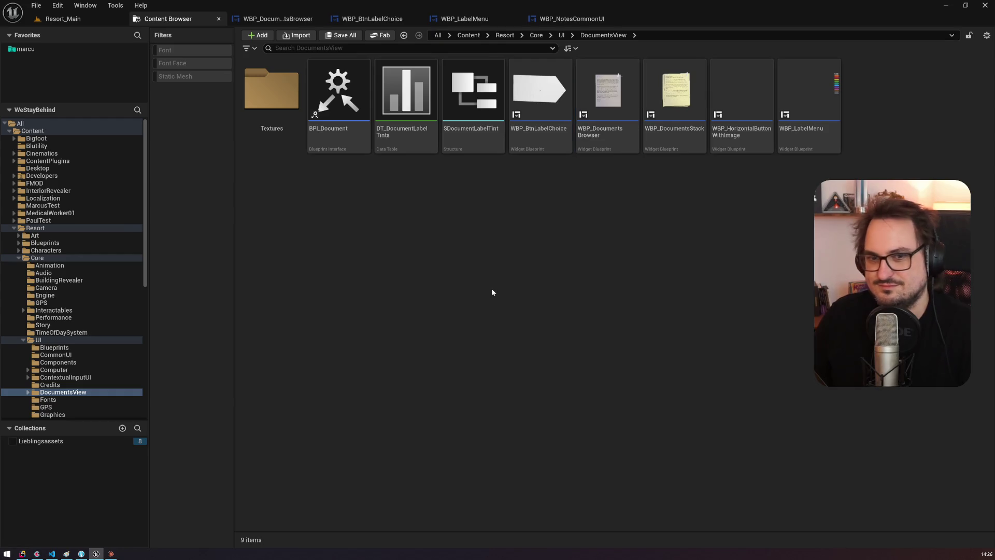
key(alt+Tab)
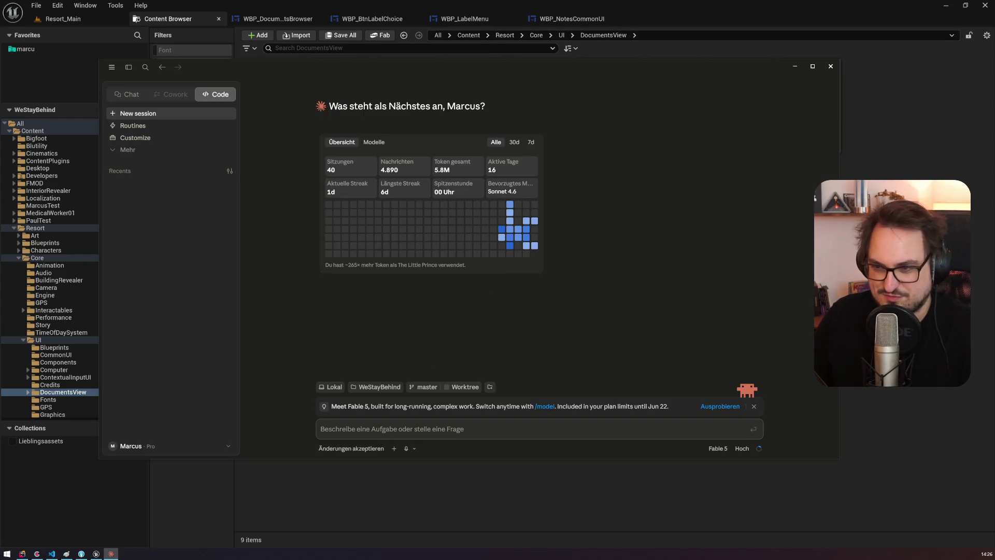
Step: Start the prompt asking Claude to study the DocumentsView blueprints and the DocumentsBrowser labeling code
text(schau d)
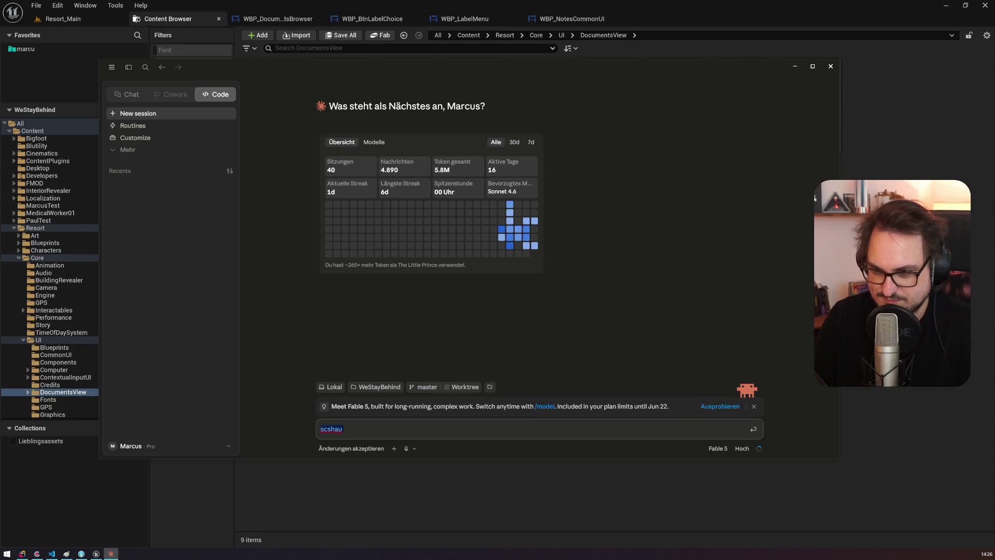
text(ir die blueprints in)
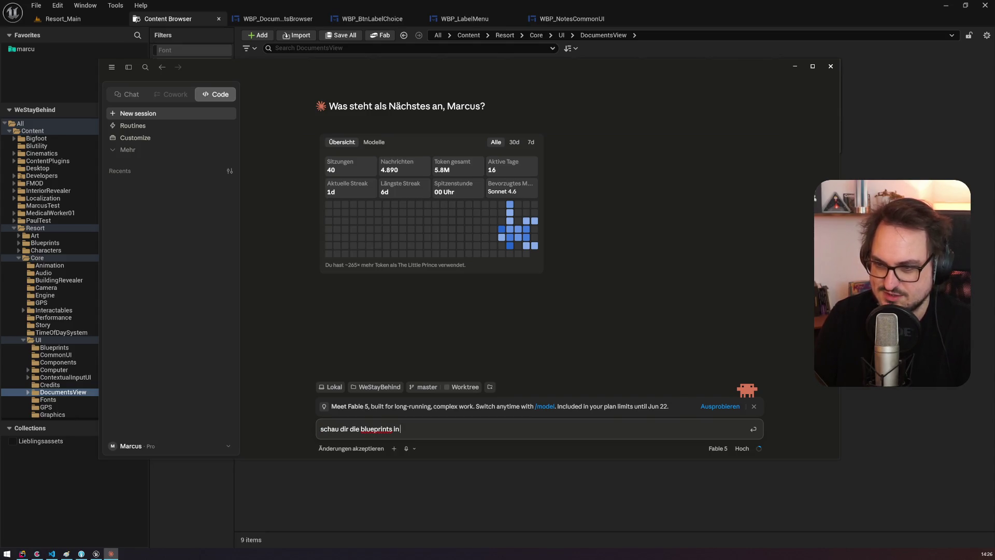
text(/All/Game/Resort/Core/UI/DocumentsView)
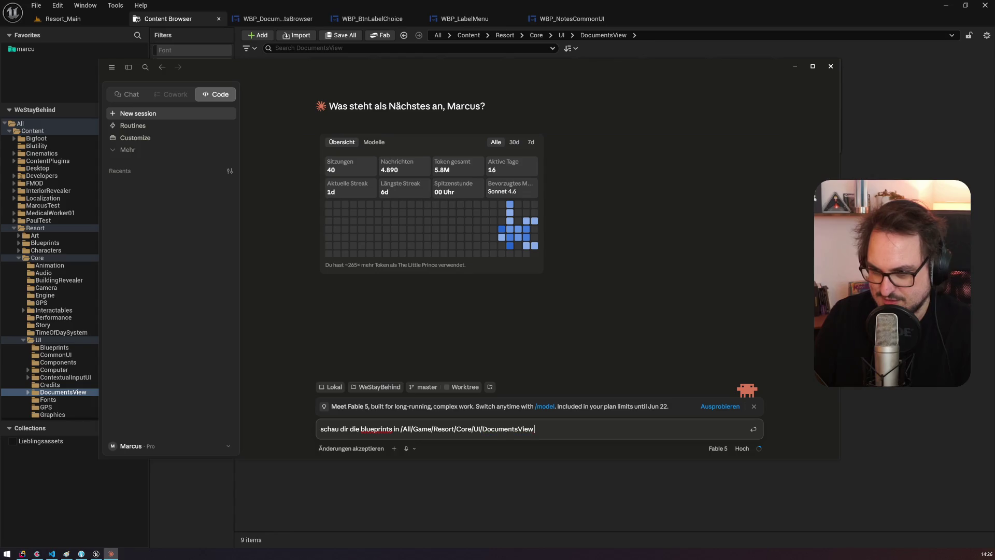
key(shift+Return)
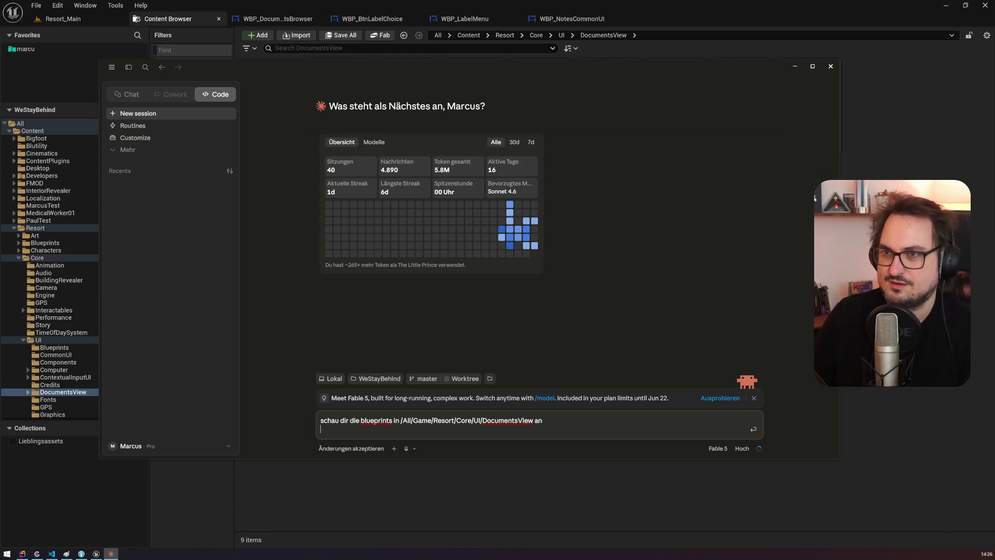
text(du findest einen Do)
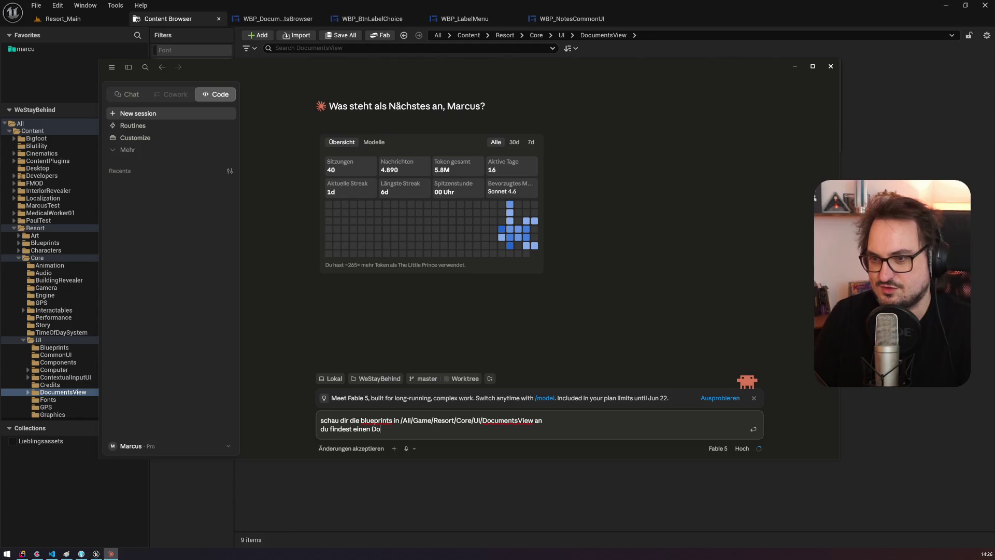
text(cumentsBrowser der mit)
key(BackSpace)
key(BackSpace)
key(BackSpace)
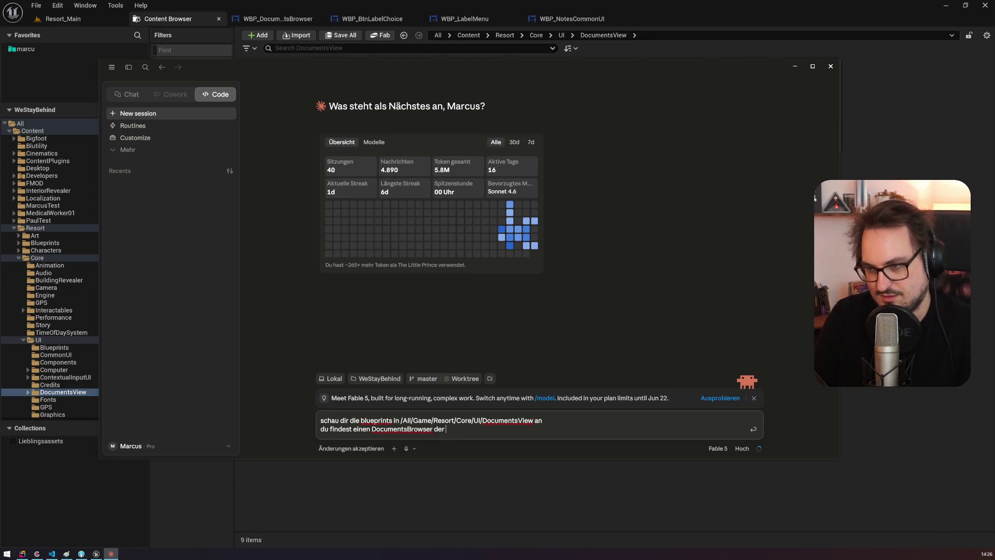
text(er Labeling von)
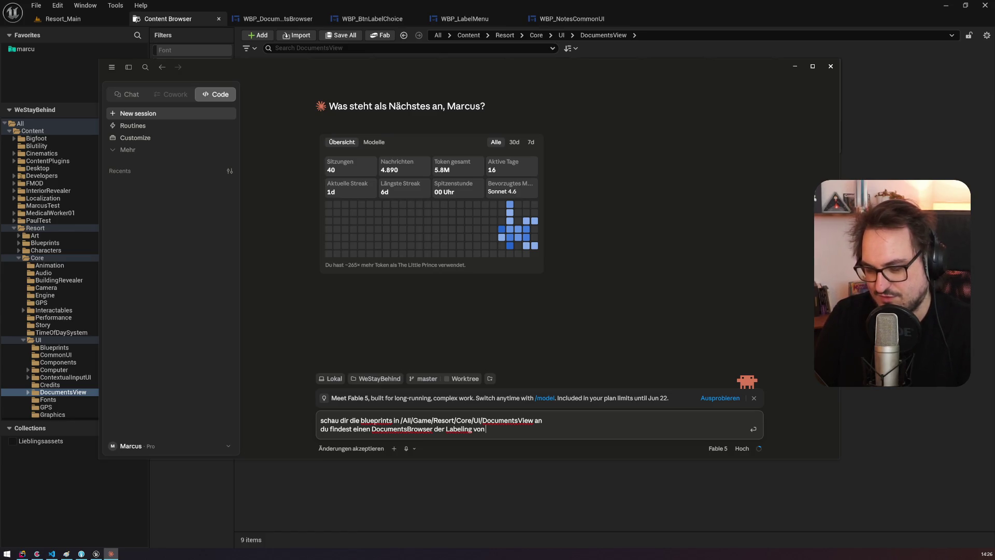
text( angezeigten Douku)
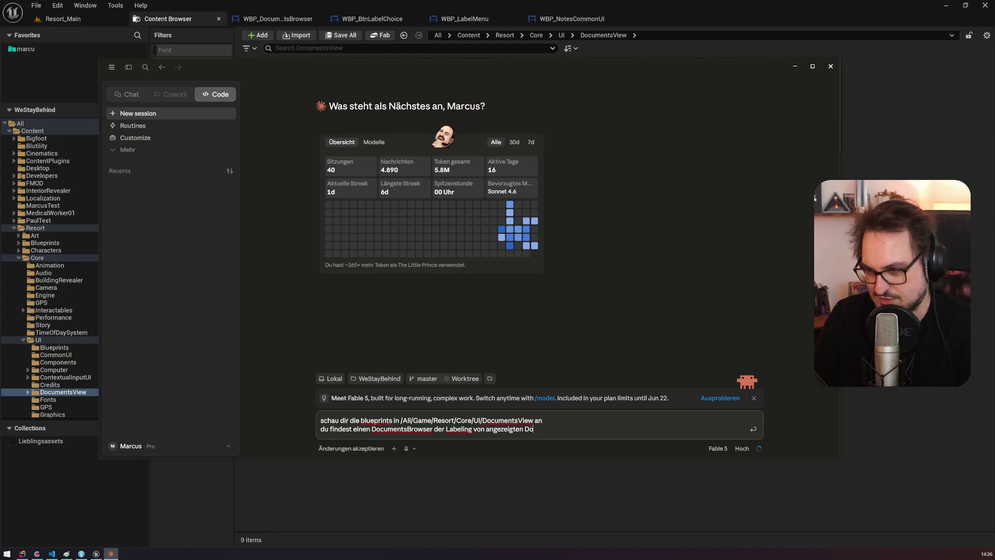
key(BackSpace)
key(BackSpace)
key(BackSpace)
text(kumenten erlaubt. mach dich m)
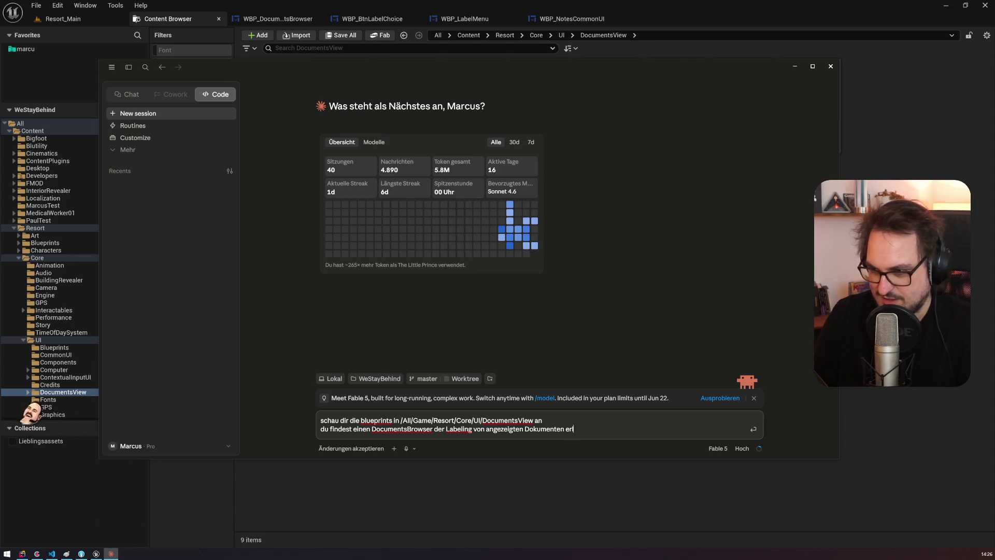
text(icht )
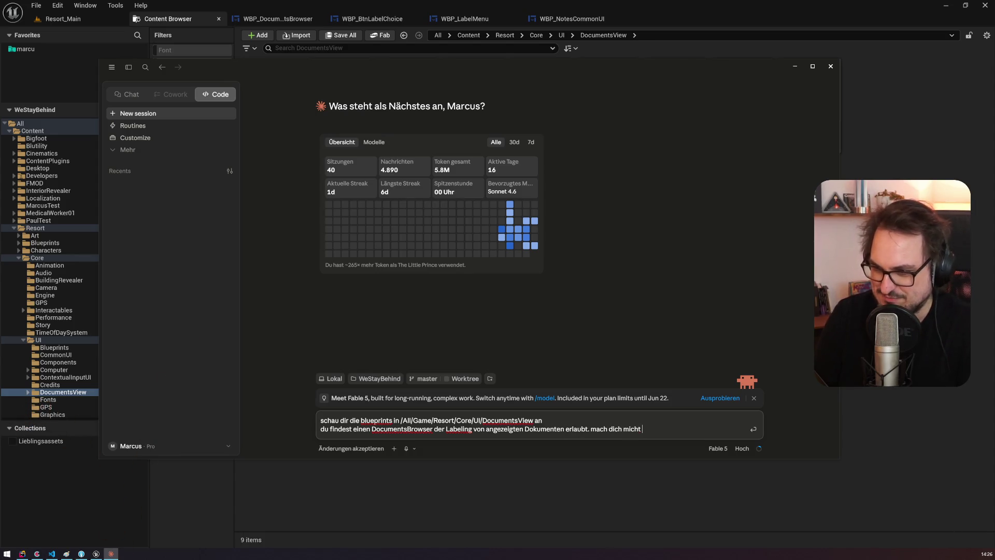
text(em code vertraut.)
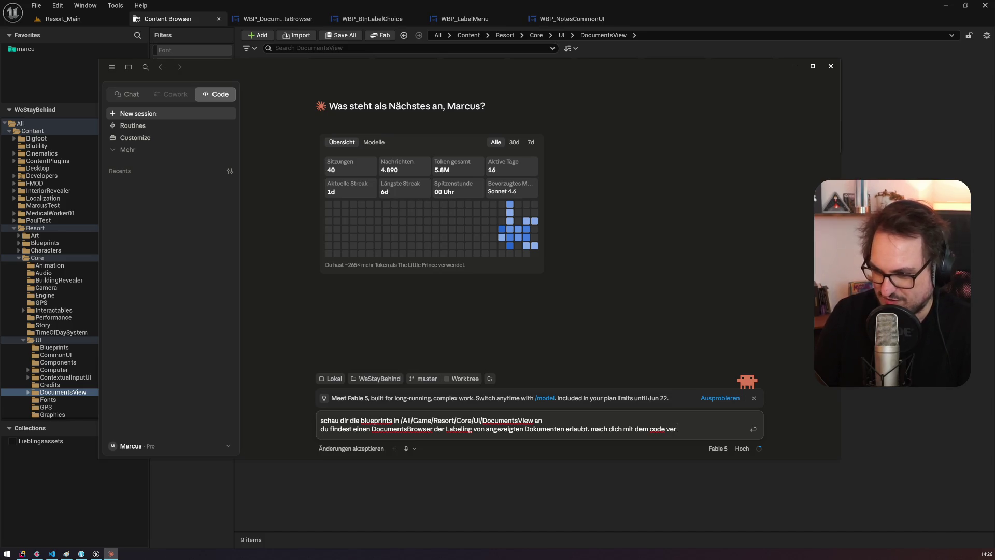
Step: Describe how relabelling a document in a filtered view scrambles the displayed order, and send the prompt
key(shift+Return)
key(shift+Return)
text(prob)
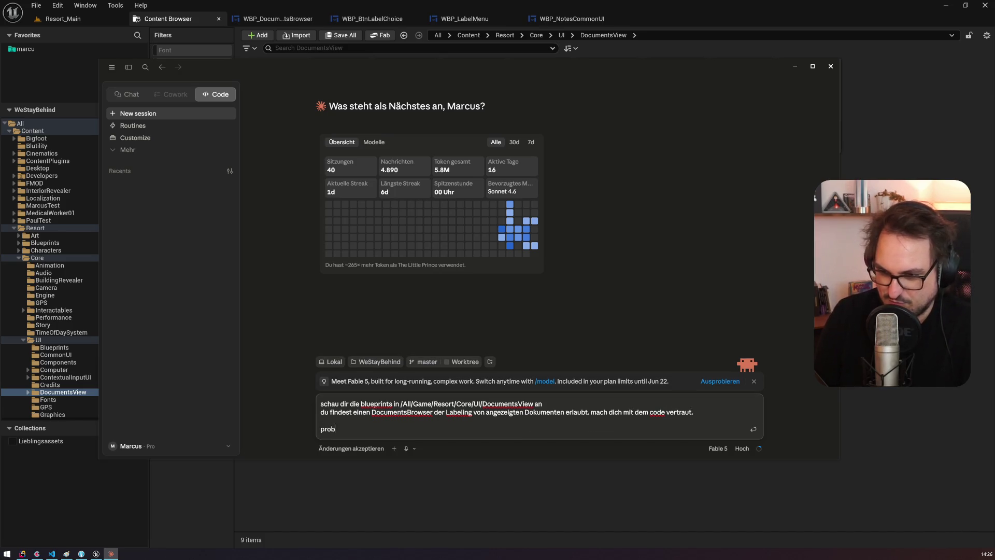
text(lem: wenn ich e)
text(in filter-label)
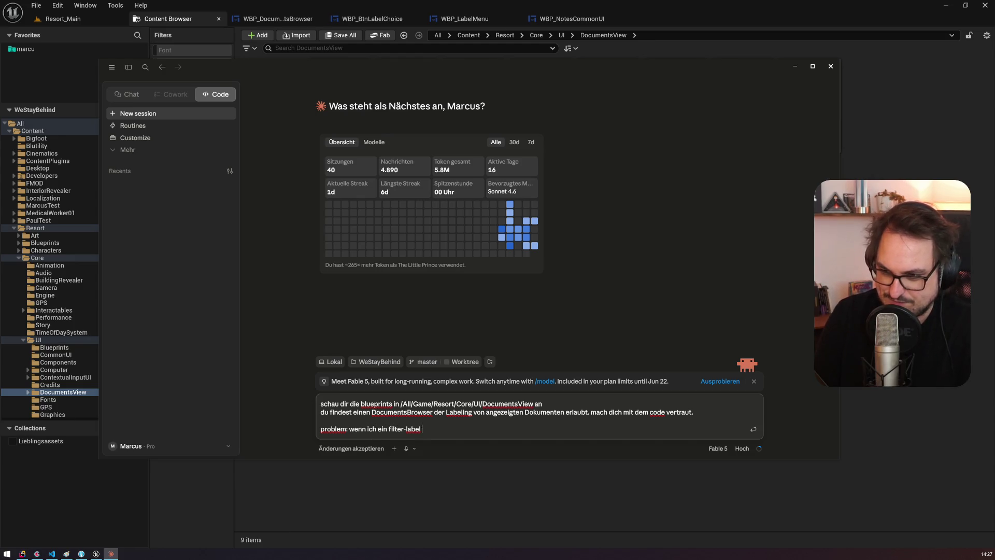
text(em)
text(gef)
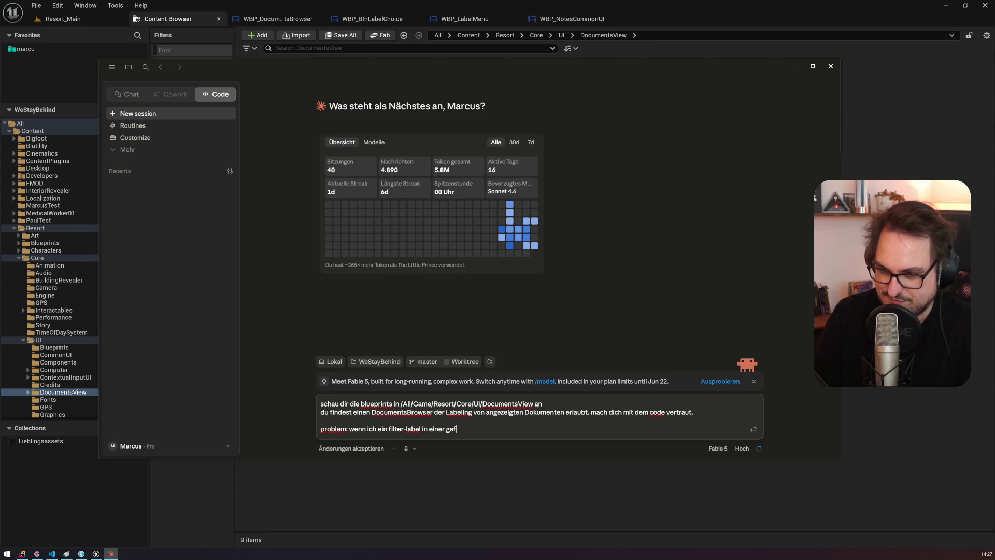
text(rte)
key(ctrl+Left)
key(ctrl+Left)
key(ctrl+Left)
key(ctrl+BackSpace)
key(ctrl+BackSpace)
key(End)
text(en ansicht setze, un)
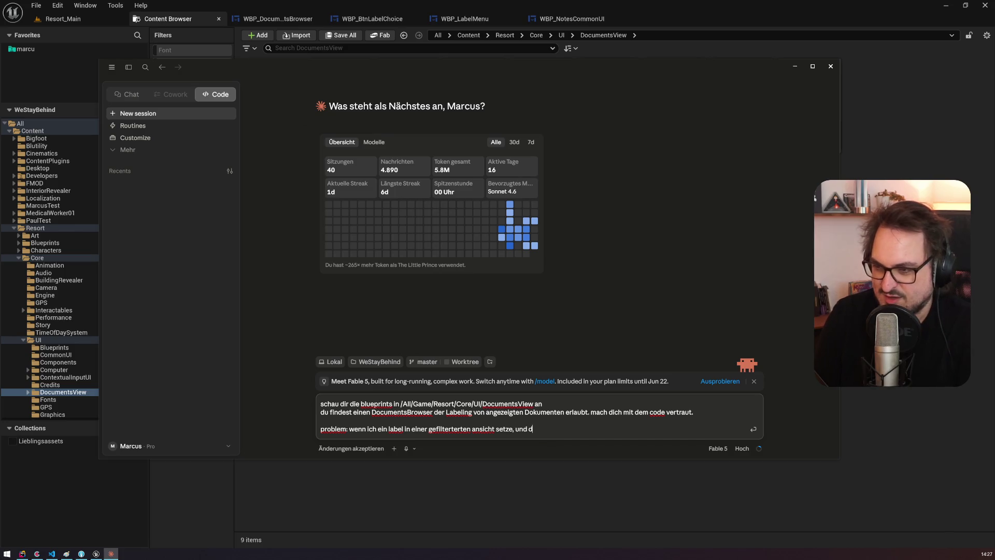
text( filteransicht)
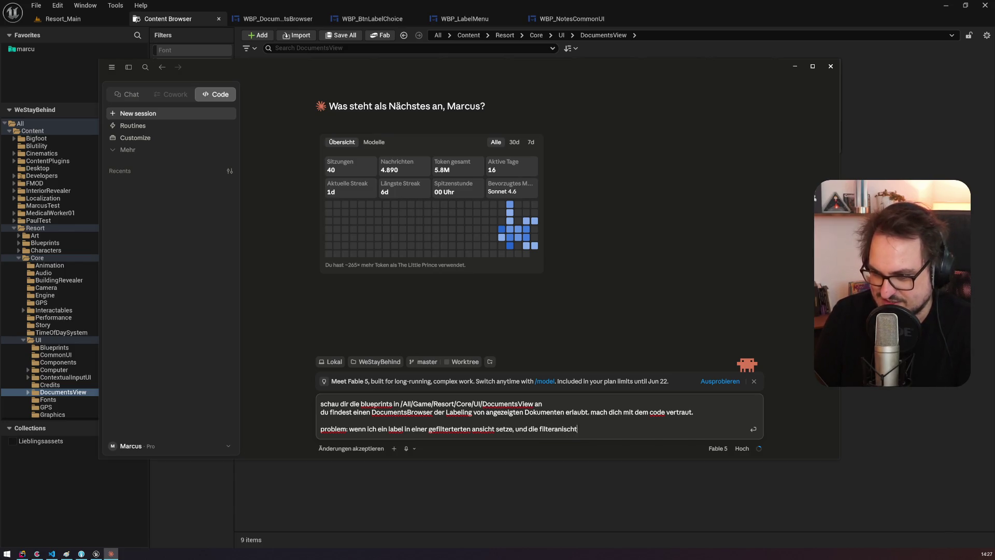
text(sicht dan)
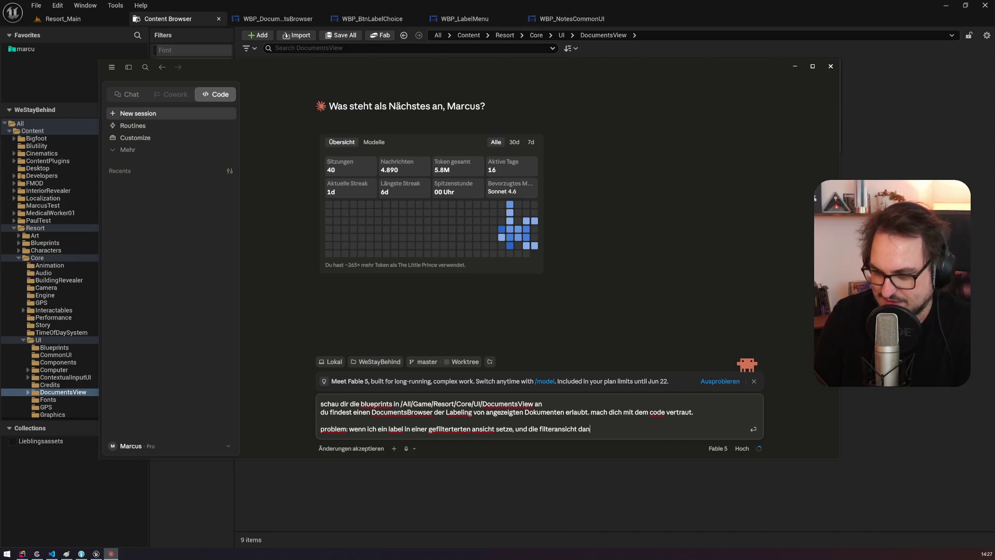
text(ach spür auf d)
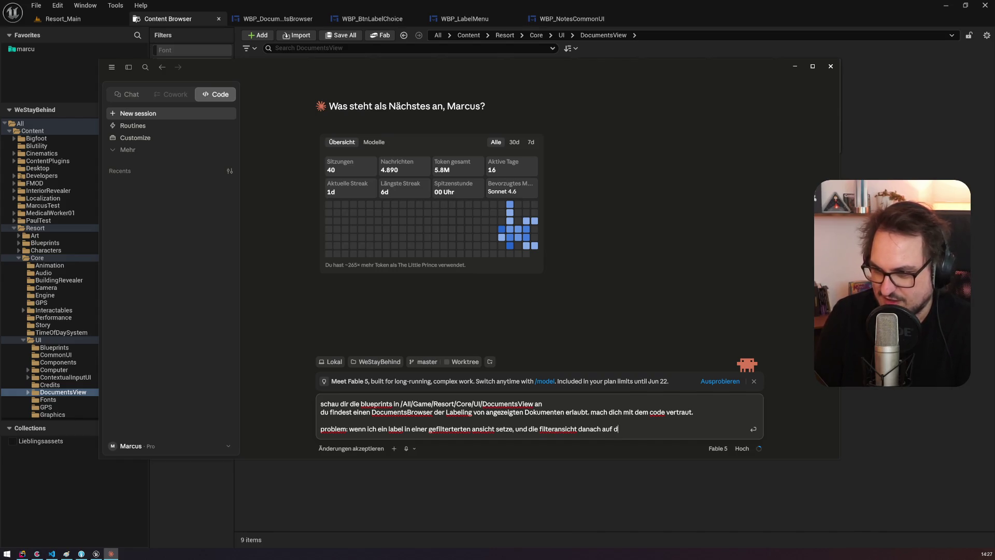
key(BackSpace)
text(jenes label springt, weil die)
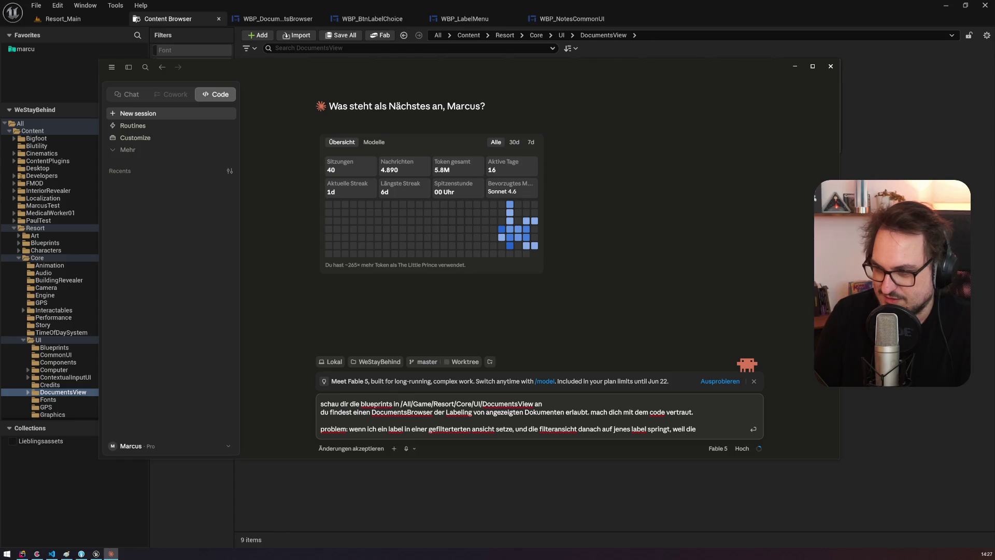
key(BackSpace)
key(BackSpace)
text(bisherige an)
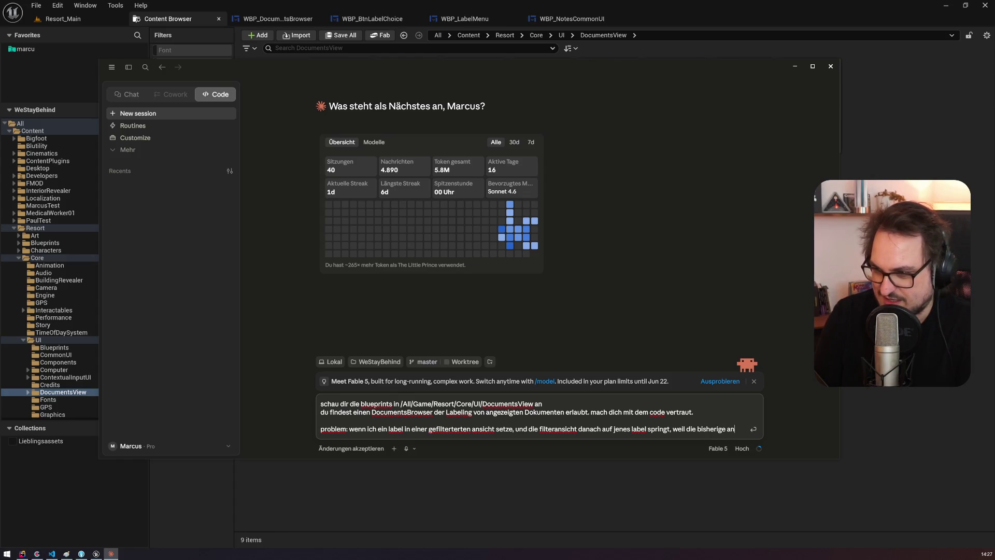
text(sicht jetzt leer wäre)
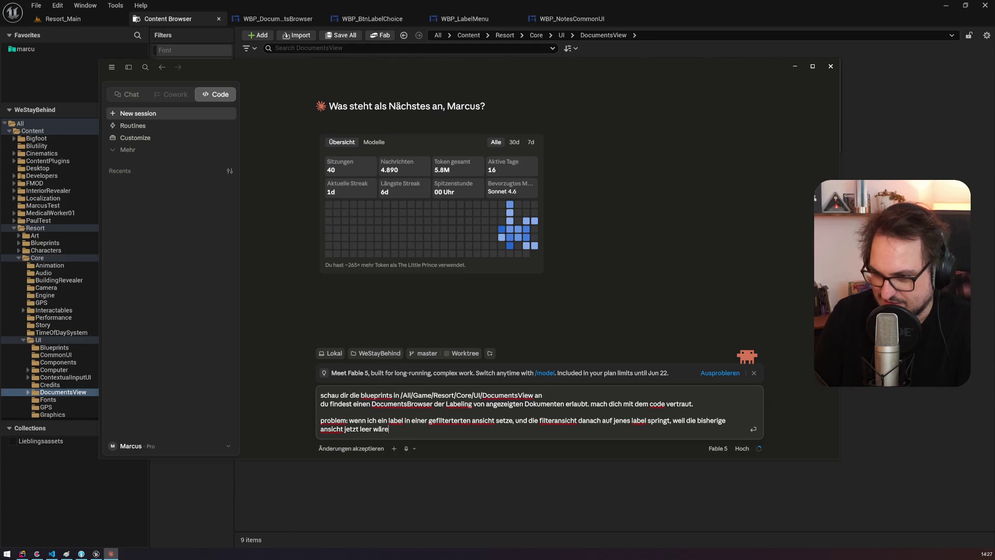
text(, dann ist die)
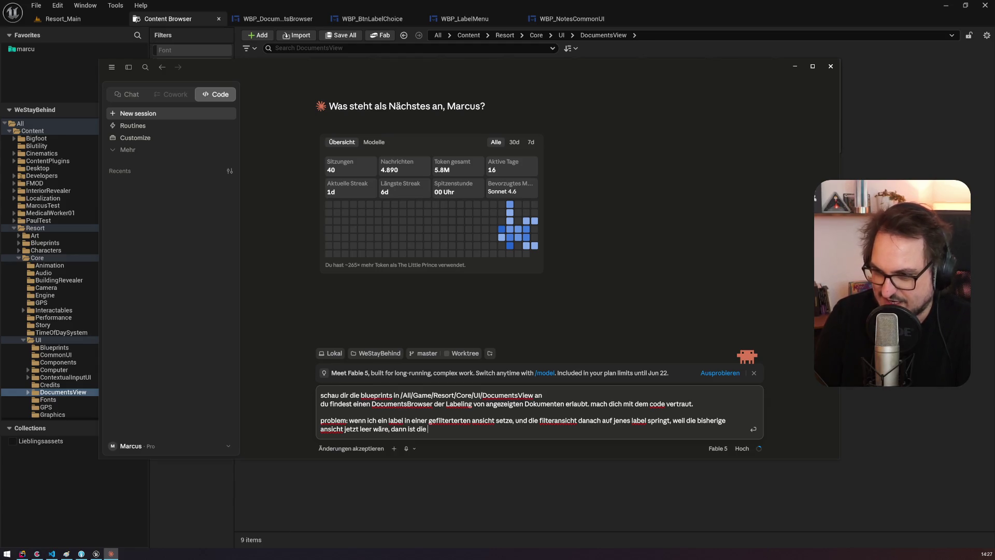
text( reihen)
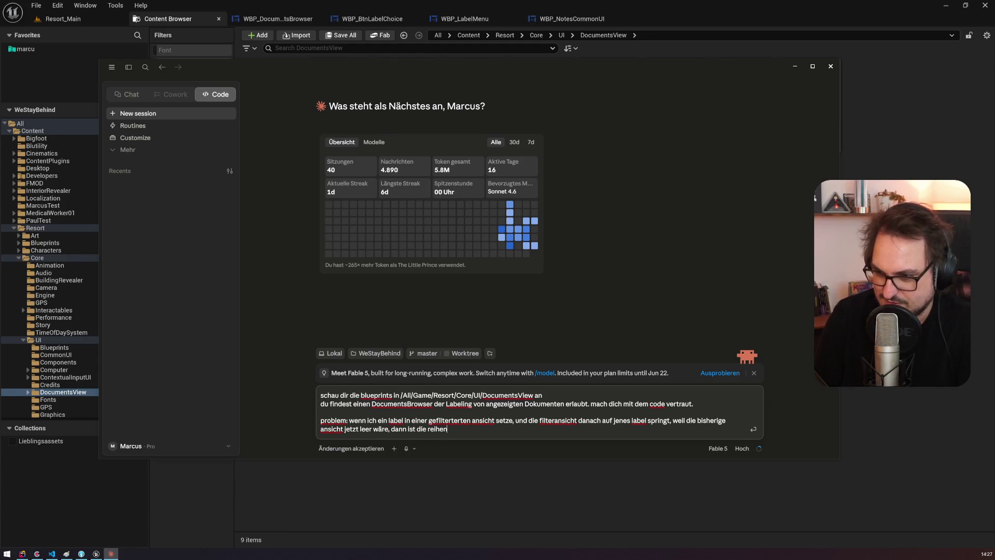
text(folge der angezeigten)
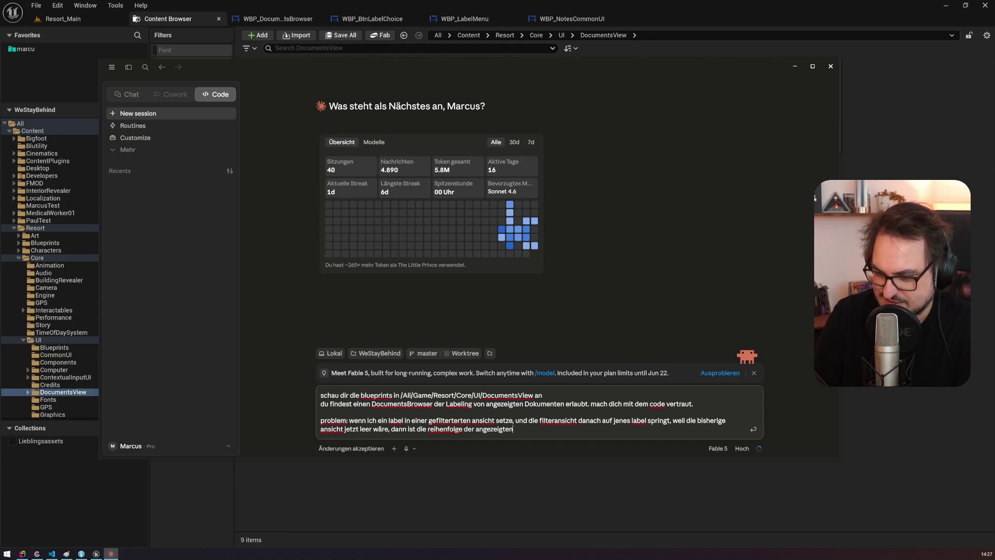
text( dokumente komisch)
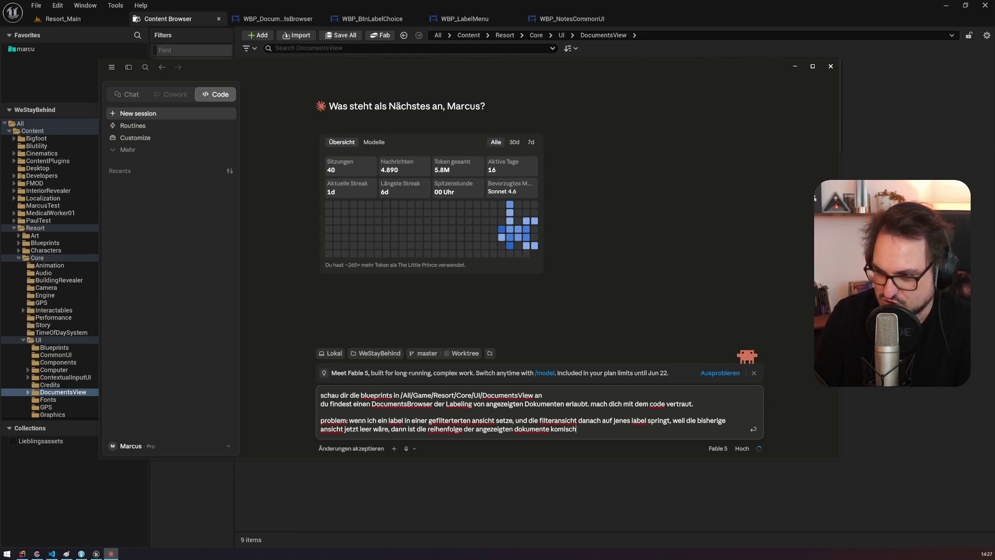
text(-- weil das neu gefil)
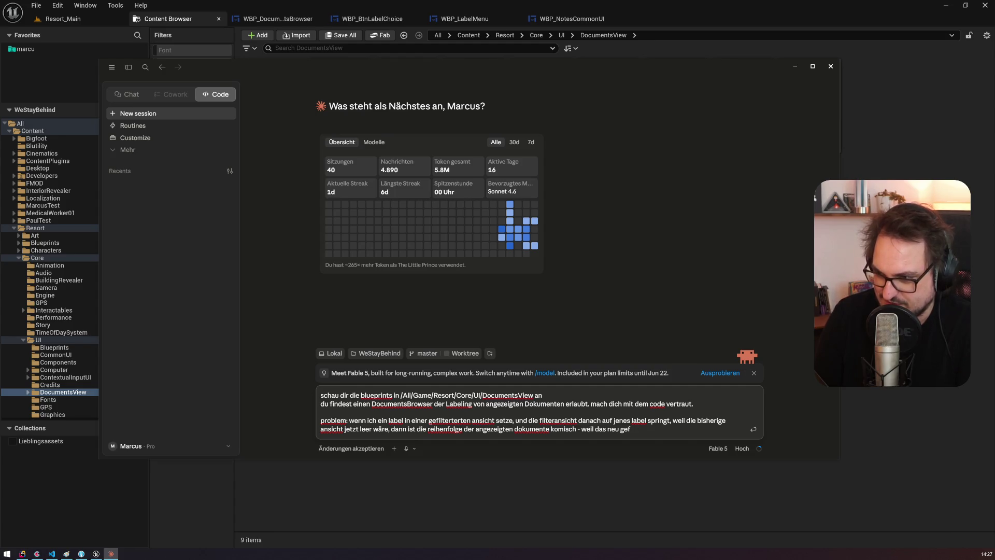
text(abelte dokumen)
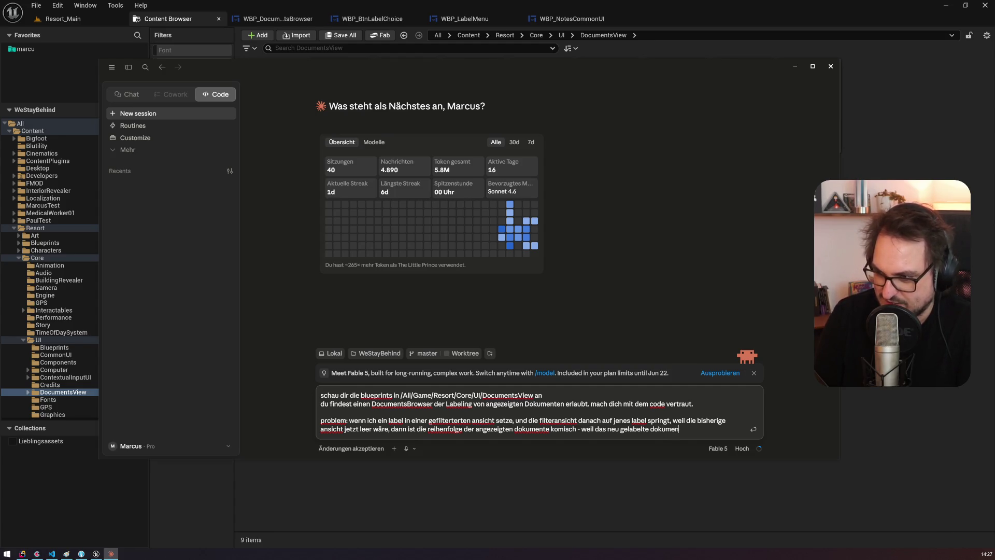
text(t ingendwo mittendrin)
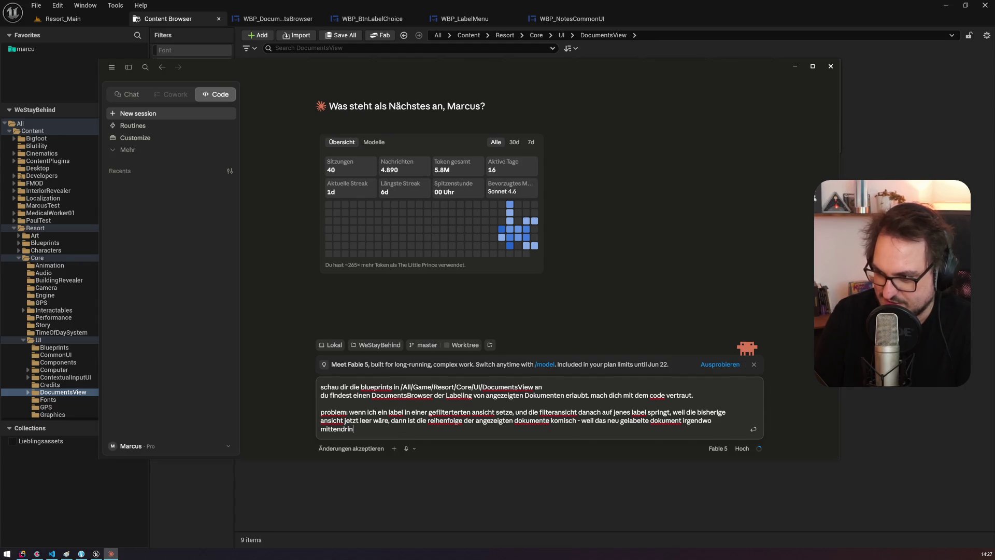
text( auftaucht und )
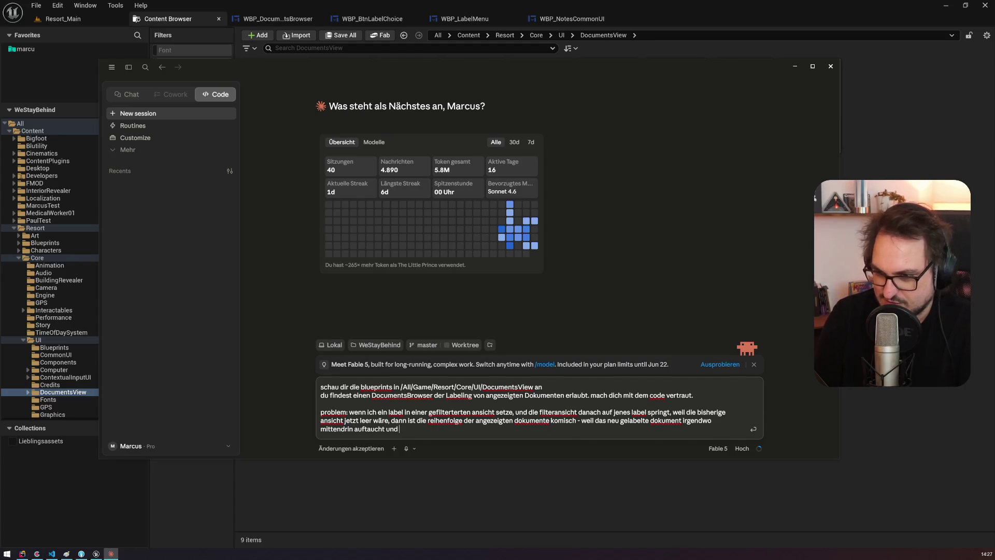
text(scheinbar wird die reihe)
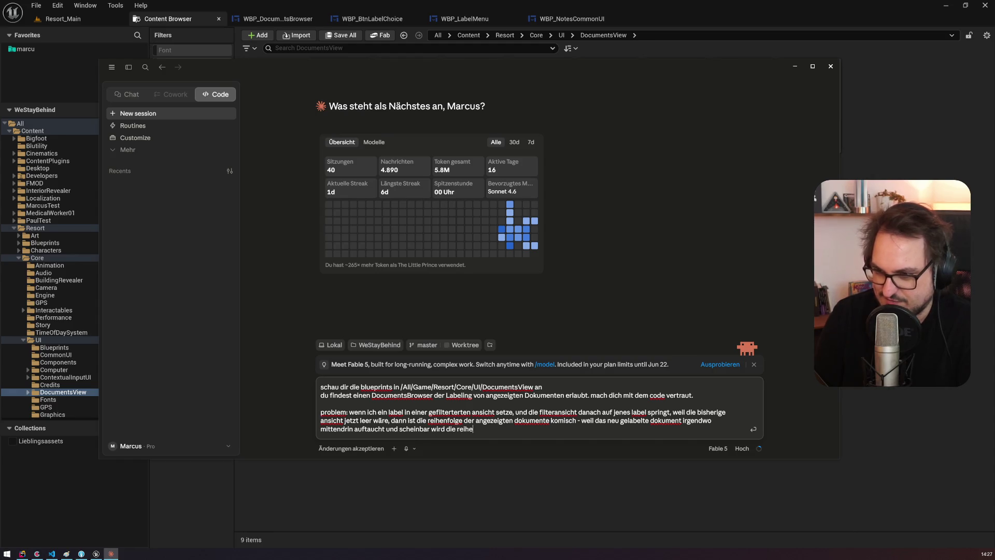
text(nfolge auch irgendwie)
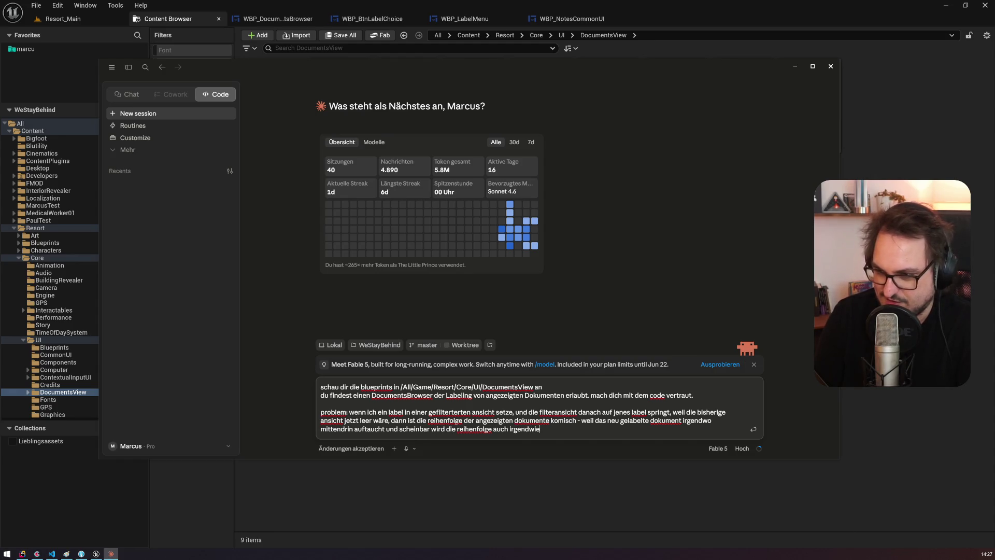
text( geändert. woran)
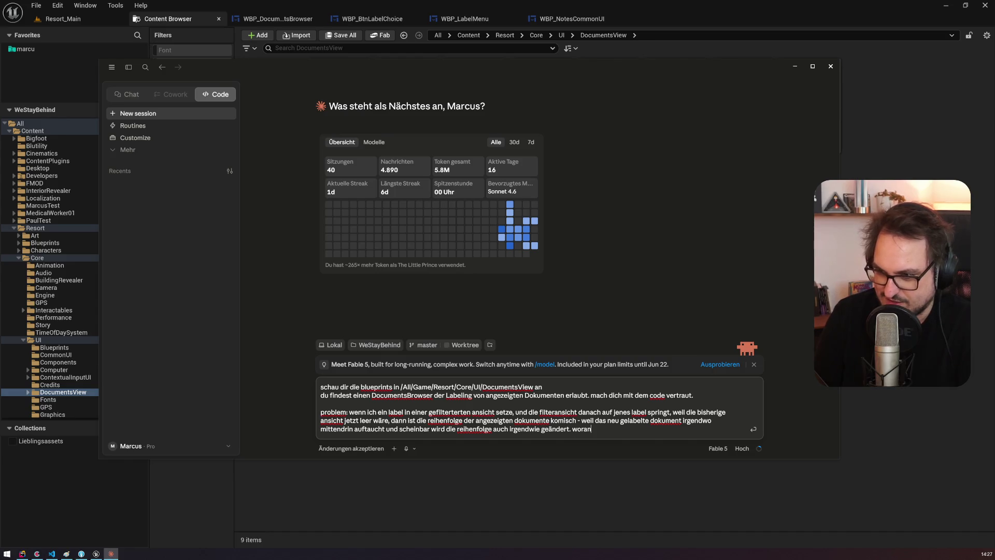
text( liegt das?)
key(Return)
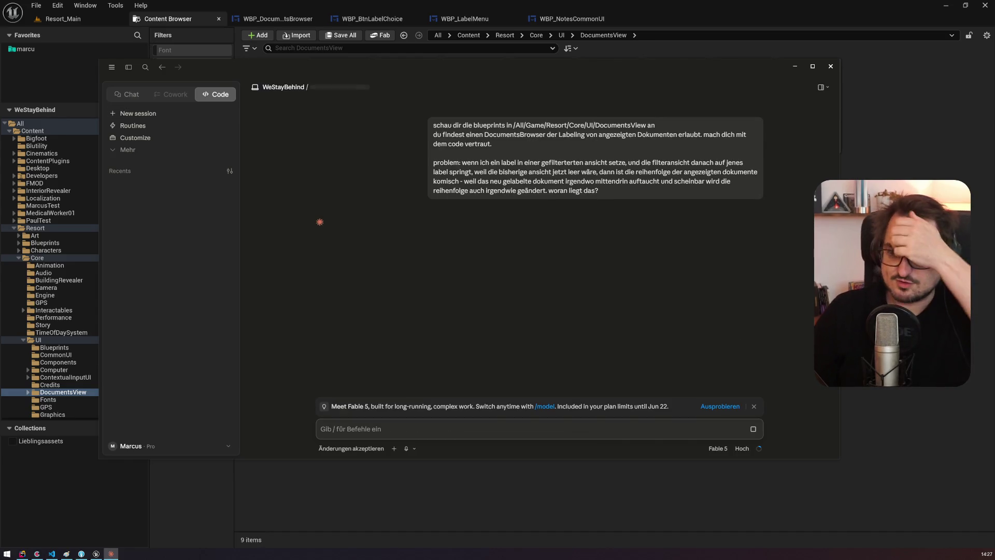
Step: Set the Claude chat aside to view the assets, then return to its PowerShell permission request
click(694, 4)
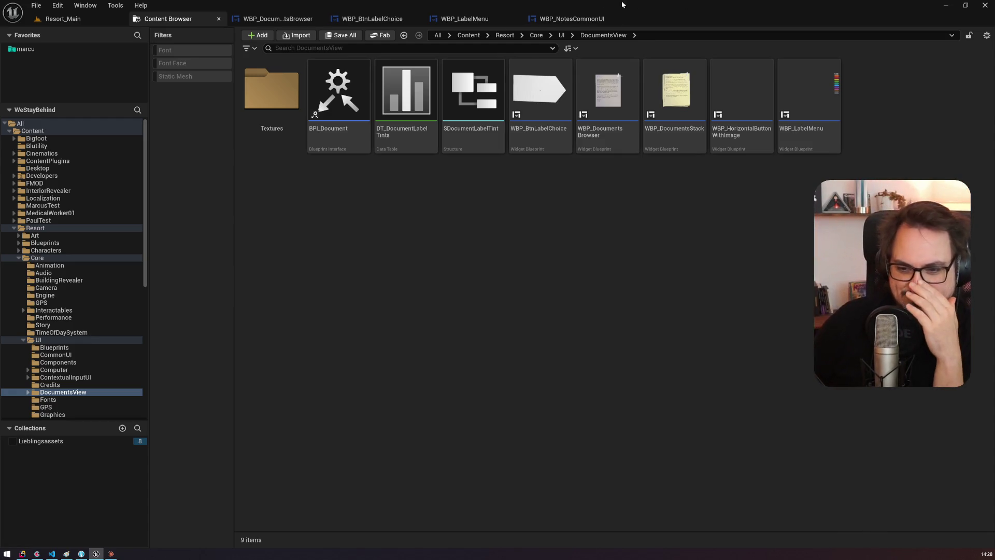
click(110, 553)
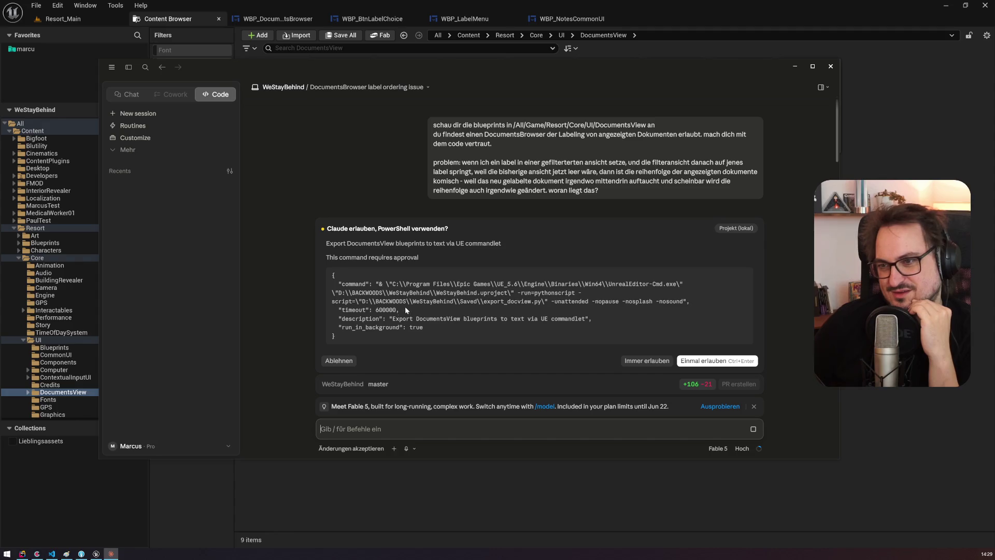
Step: Allow the PowerShell blueprint export once, hide the chat, and select the WBP_BtnLabelChoice asset
click(696, 360)
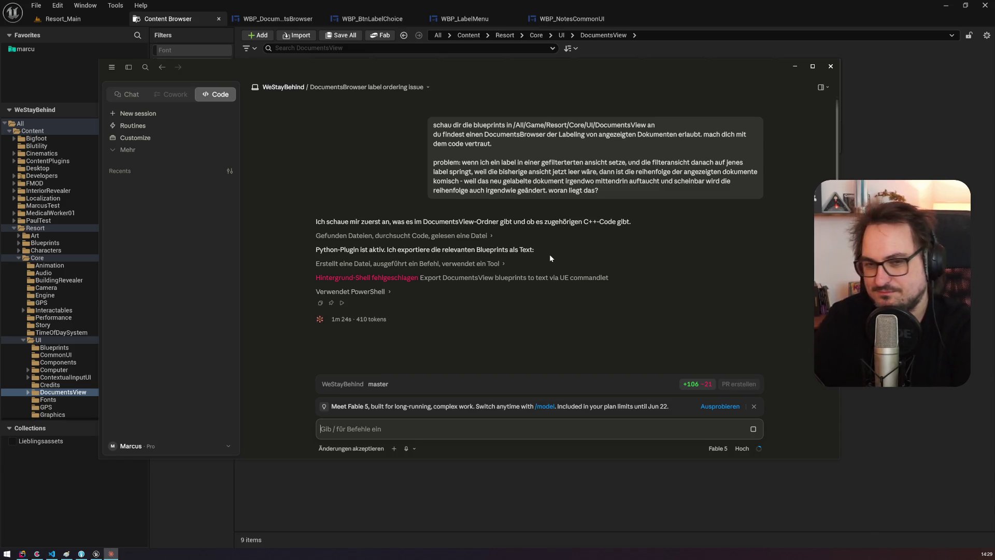
key(alt+Tab)
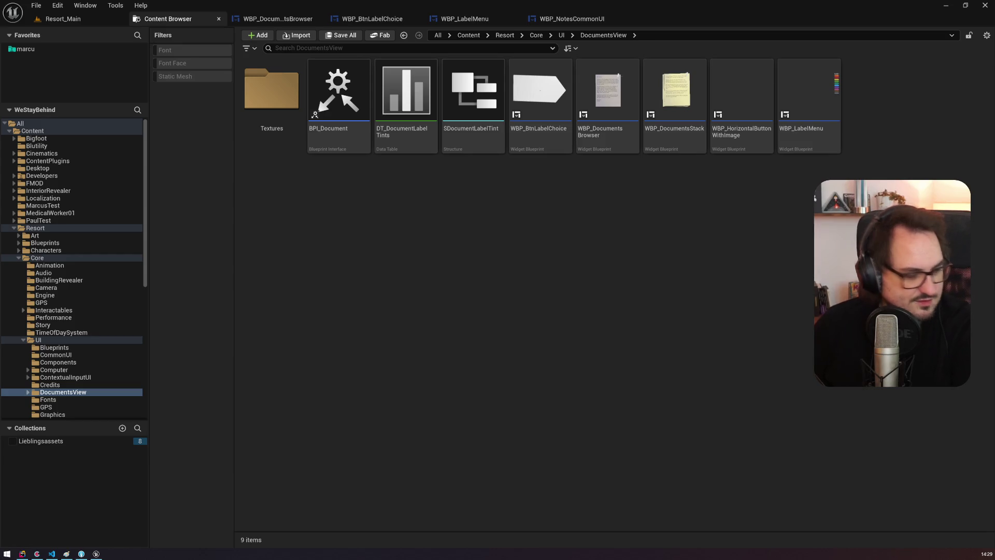
click(539, 91)
click(439, 191)
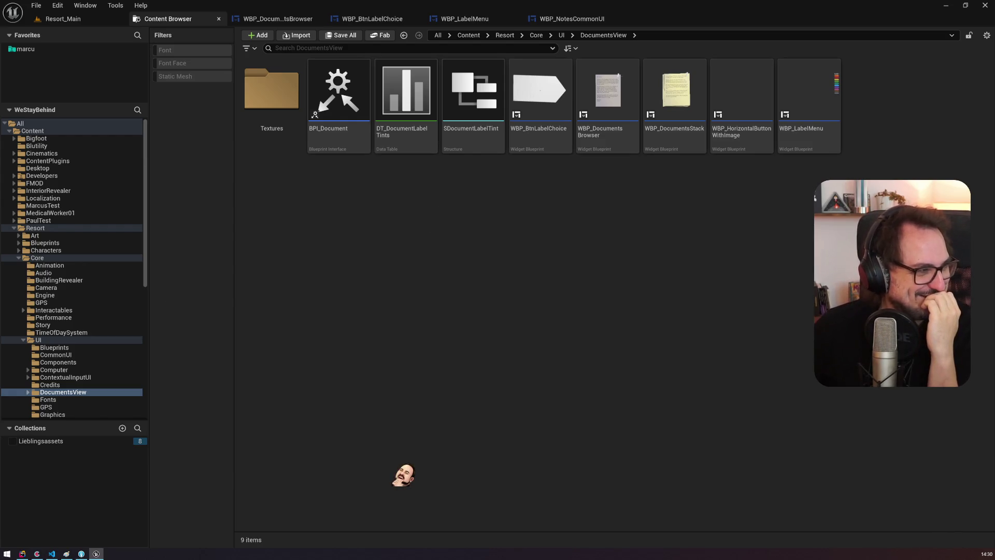
key(ctrl+alt+space)
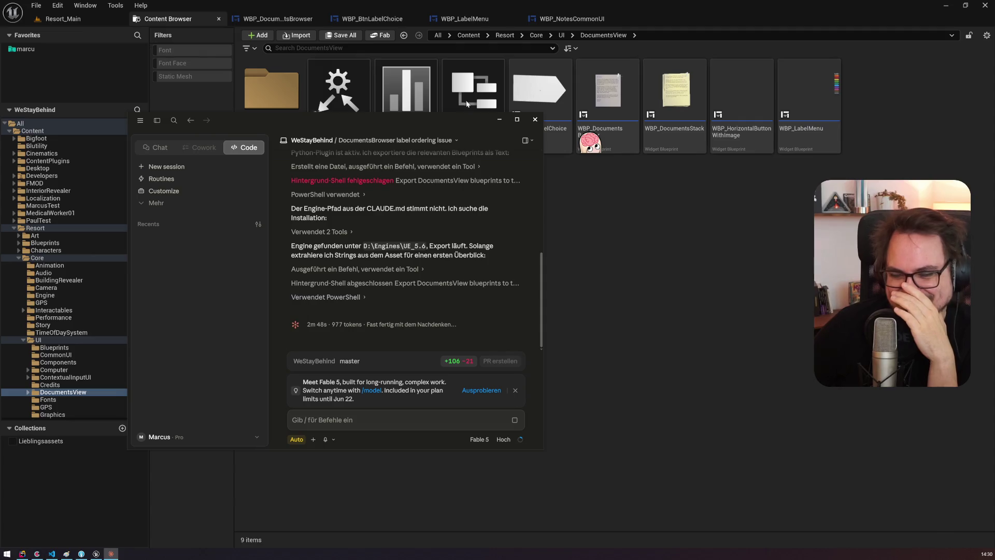
key(alt+F4)
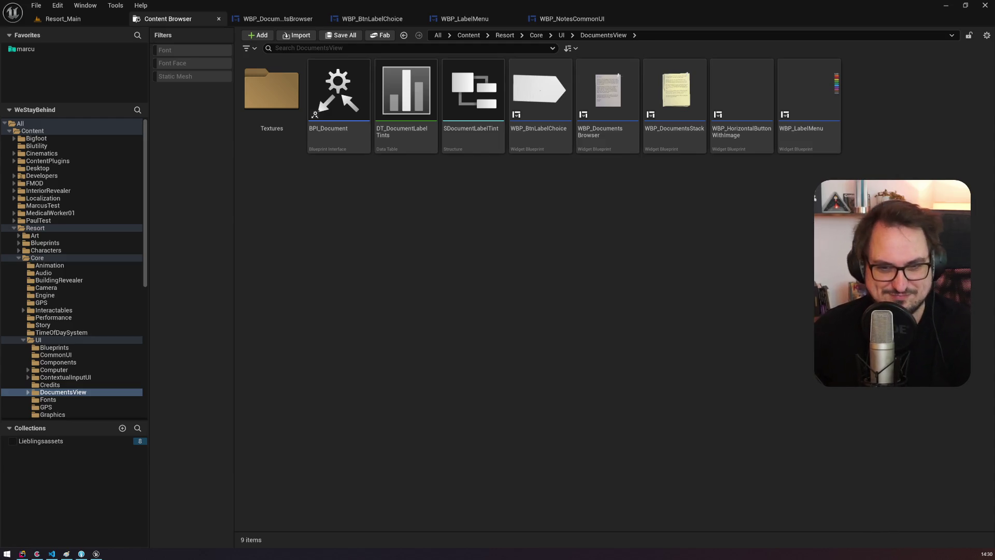
Step: Return to the WBP_DocumentsBrowser FilterDocuments graph and pan over its For Each Loop, entry and Branch
click(369, 19)
click(272, 19)
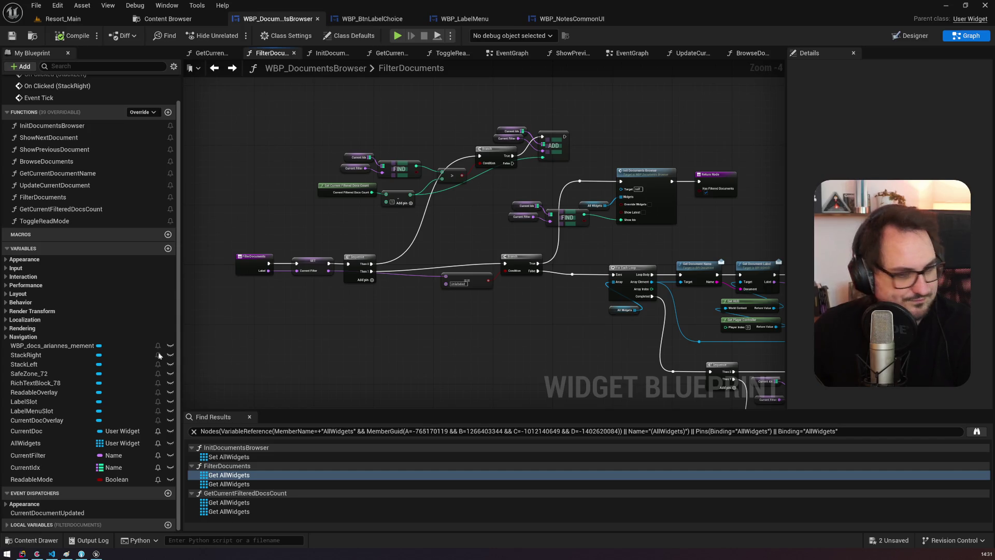
drag(476, 247, 414, 235)
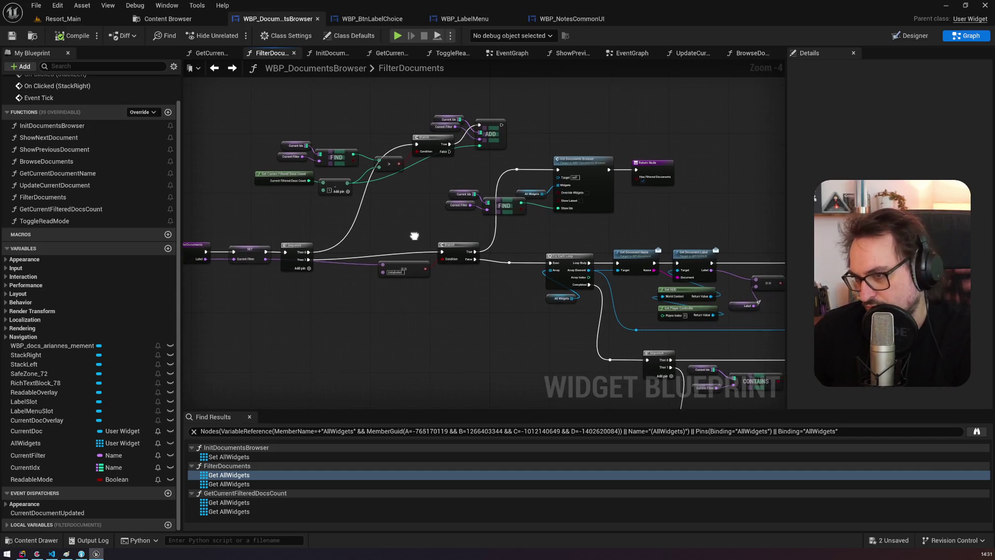
scroll(414, 236, up, 2)
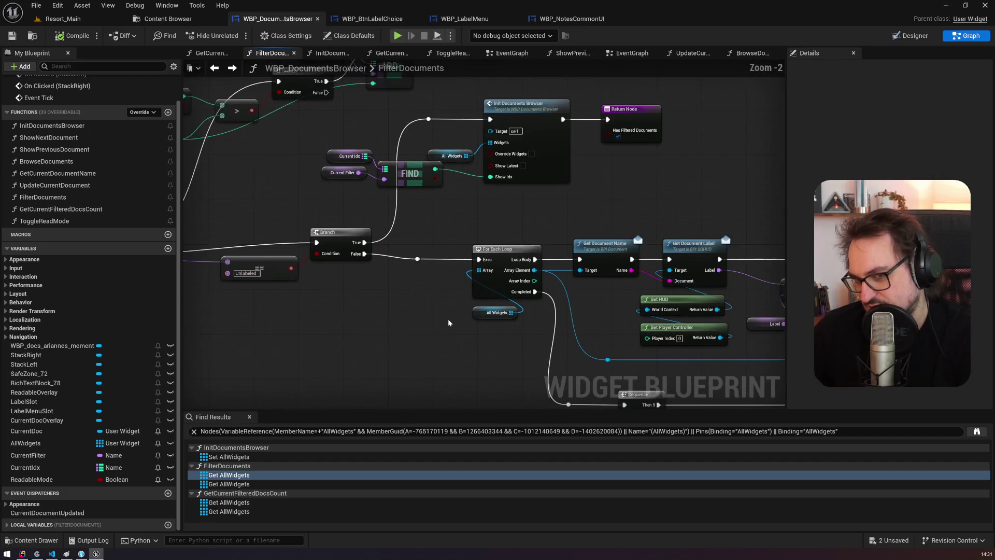
drag(448, 319, 272, 260)
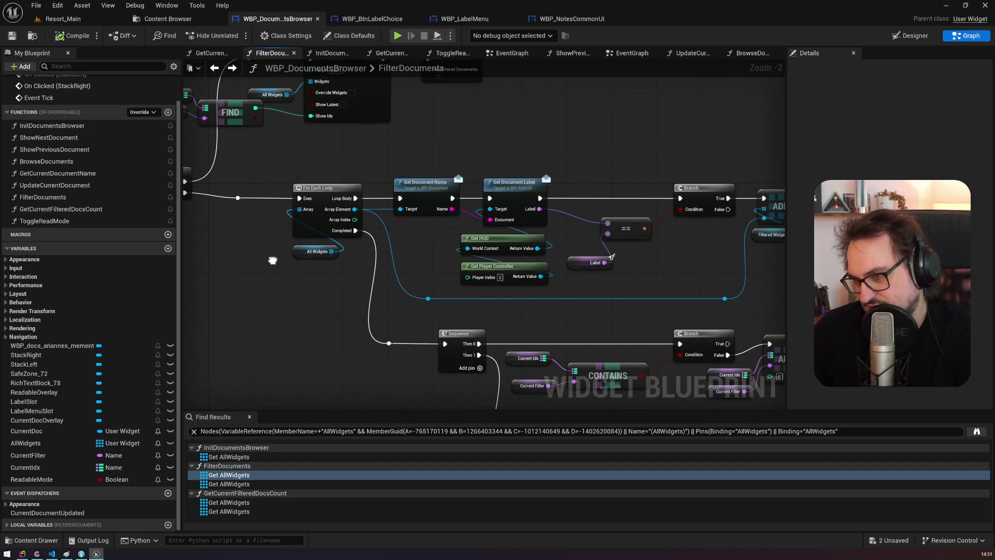
drag(272, 260, 783, 340)
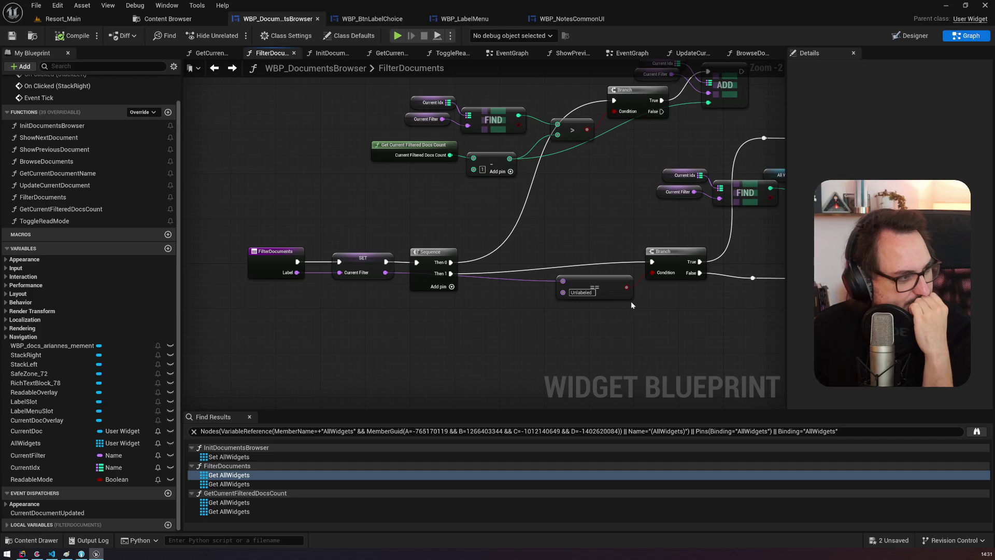
Step: Examine the Current Filter and FIND nodes, the All Widgets getter, and the Init Documents Browser call
mouse_move(704, 318)
mouse_down()
mouse_move(604, 213)
mouse_move(314, 216)
mouse_up()
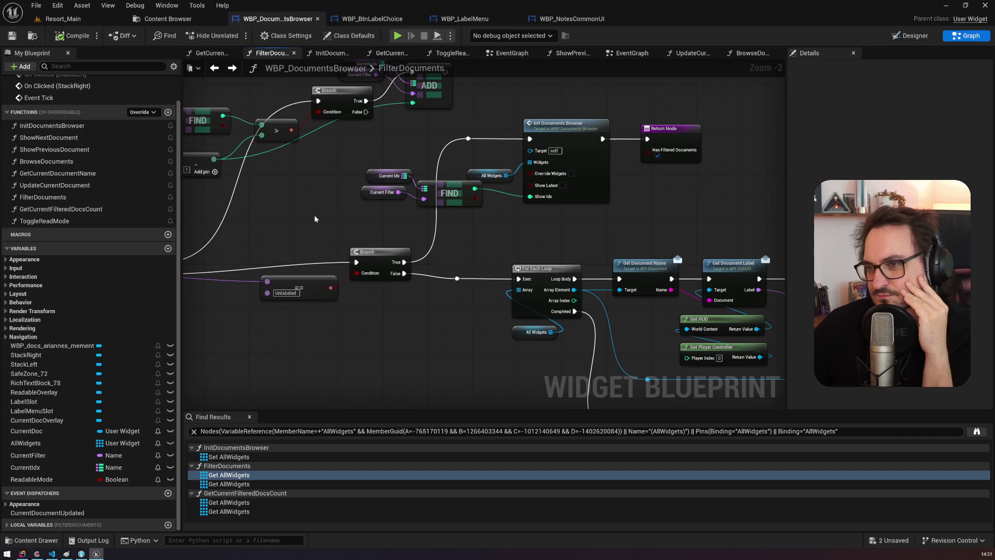
drag(315, 219, 382, 244)
mouse_move(444, 243)
mouse_down()
mouse_move(494, 213)
mouse_move(492, 198)
mouse_up()
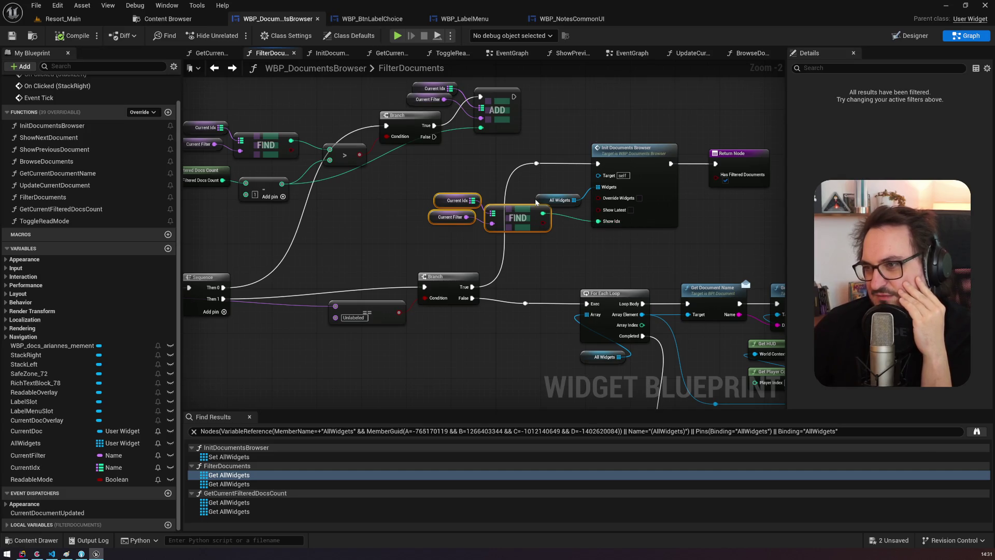
click(556, 200)
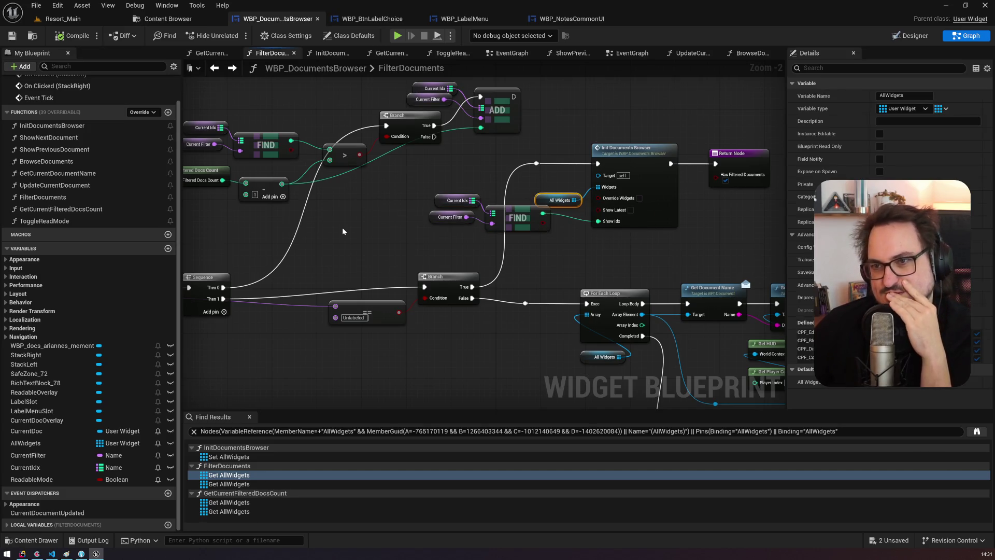
drag(343, 231, 243, 175)
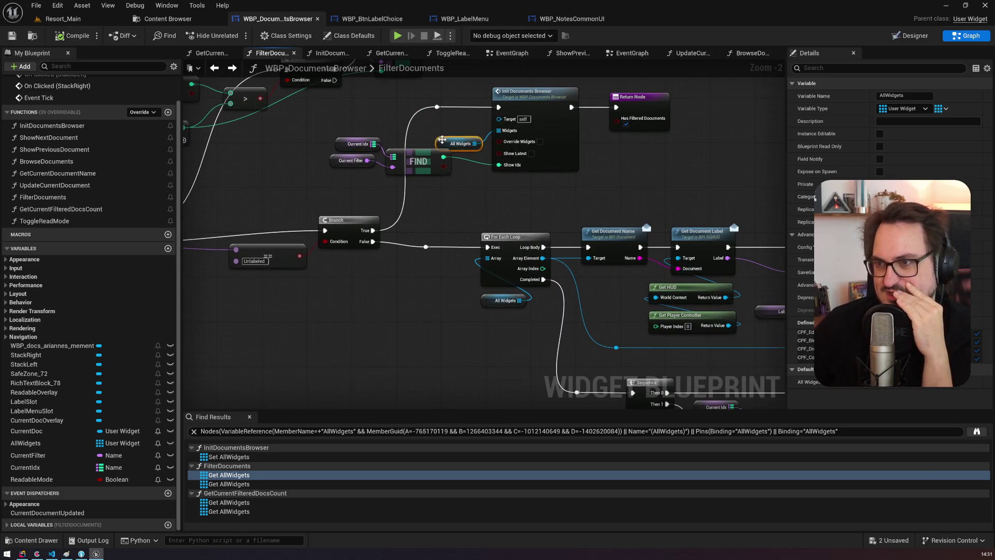
click(527, 109)
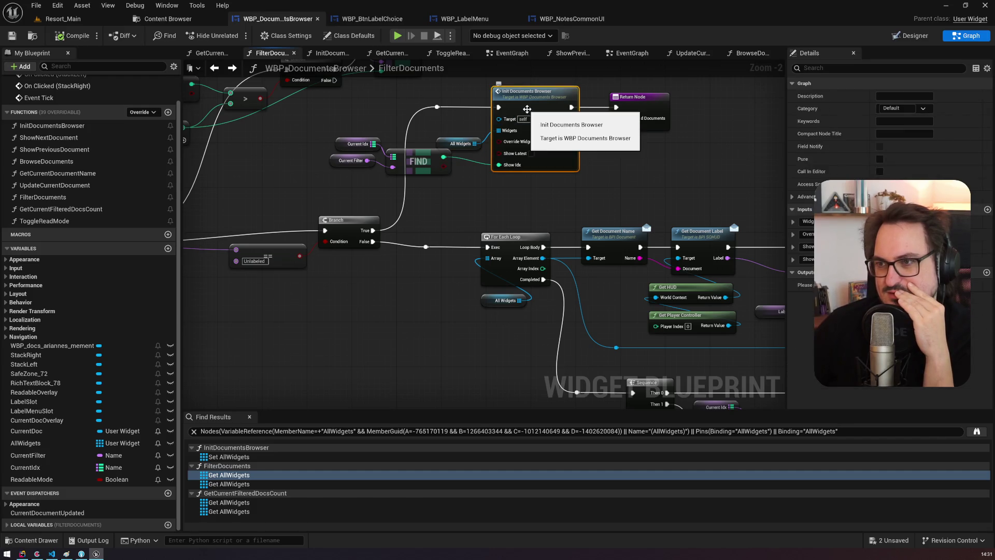
double_click(527, 108)
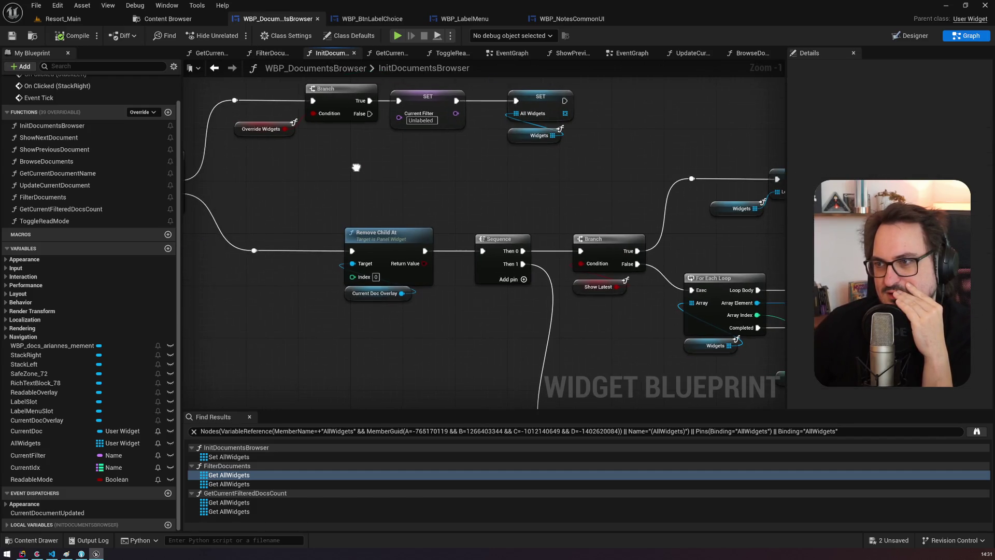
mouse_move(356, 167)
mouse_down()
mouse_move(413, 160)
mouse_move(611, 182)
mouse_move(508, 148)
mouse_up()
mouse_move(780, 181)
mouse_down()
mouse_move(571, 177)
mouse_move(546, 130)
mouse_up()
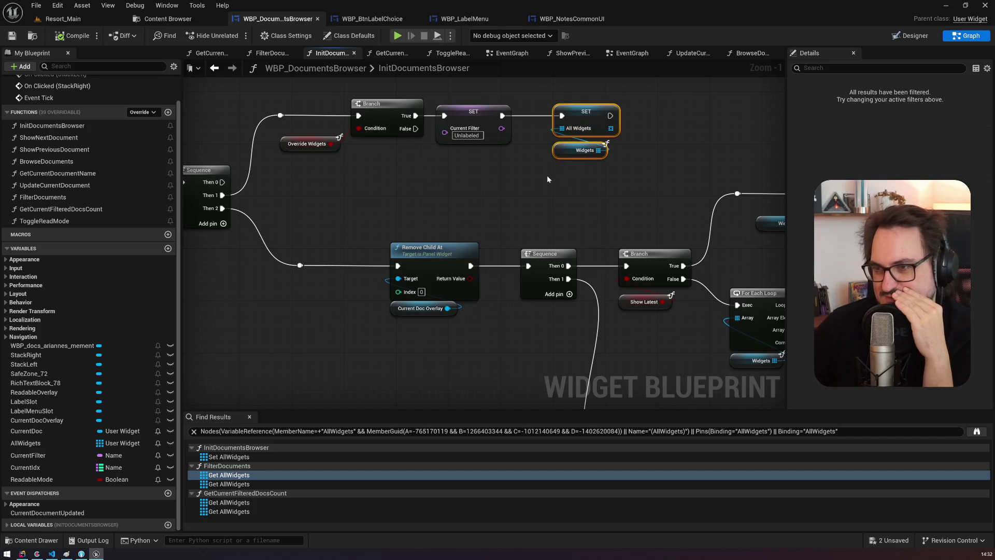
mouse_move(322, 185)
mouse_down()
mouse_move(452, 203)
mouse_move(340, 167)
mouse_up()
drag(549, 168, 593, 125)
mouse_move(391, 257)
mouse_down()
mouse_move(422, 252)
mouse_move(290, 188)
mouse_up()
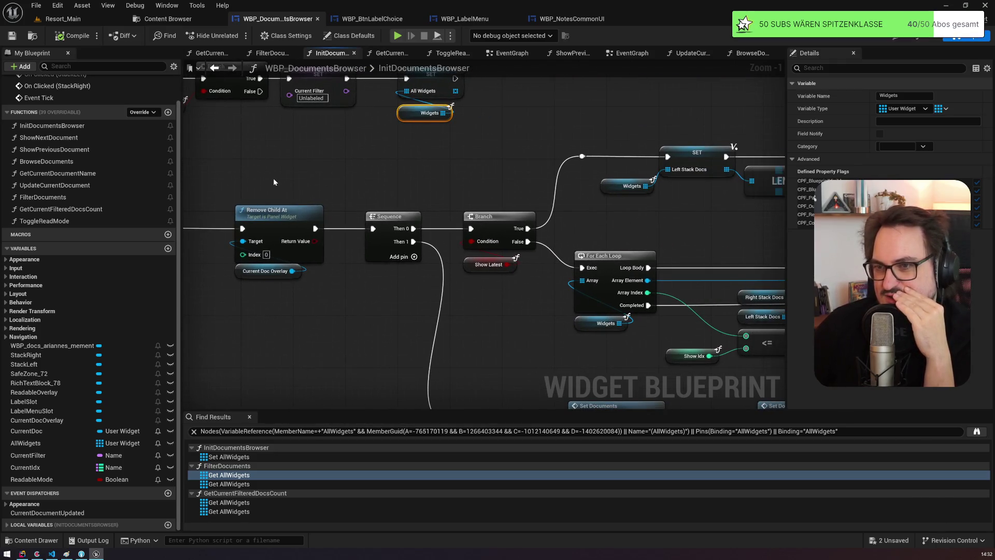
drag(353, 173, 90, 164)
mouse_move(341, 201)
mouse_down()
mouse_move(414, 165)
mouse_move(361, 174)
mouse_move(417, 202)
mouse_move(407, 202)
mouse_move(551, 206)
mouse_up()
drag(362, 178, 369, 270)
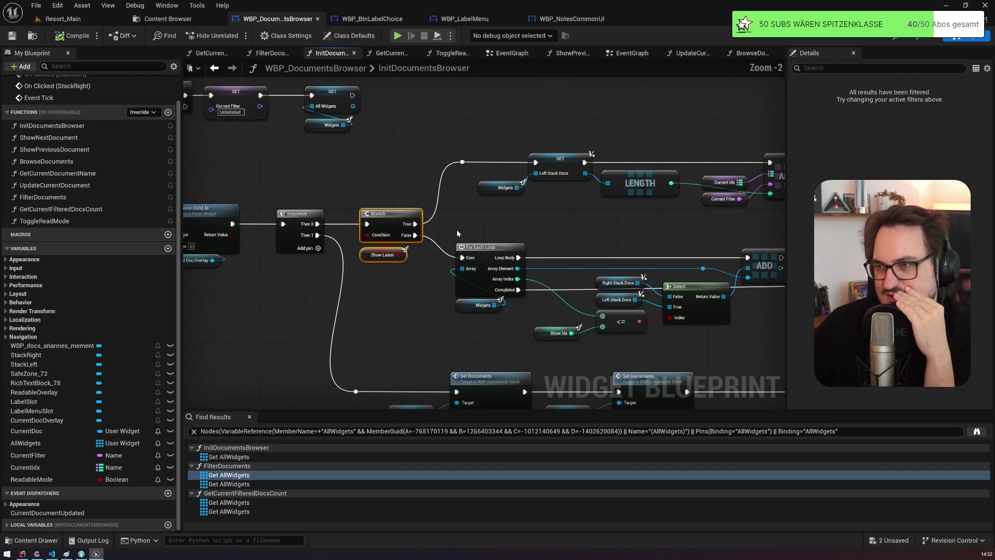
scroll(456, 229, down, 1)
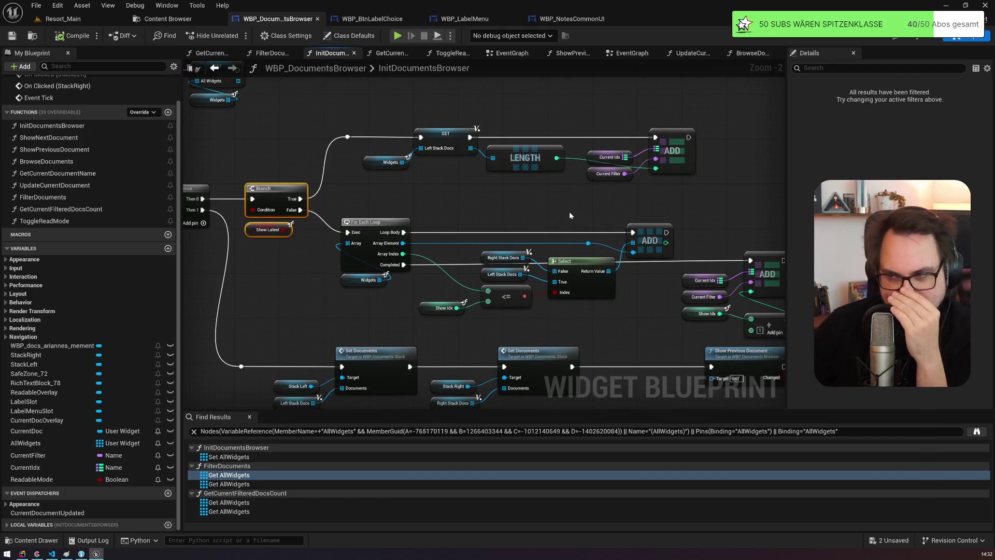
drag(469, 250, 497, 276)
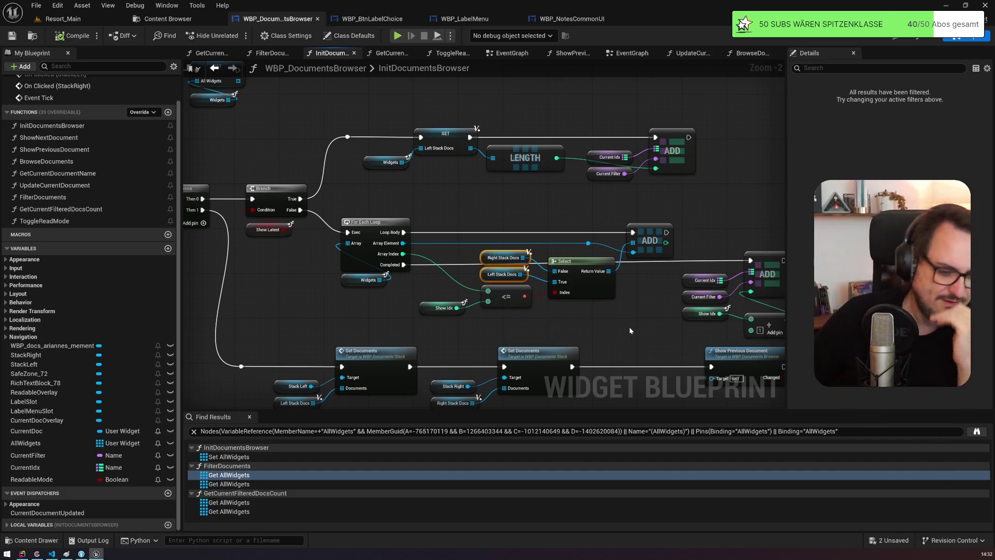
mouse_move(567, 301)
mouse_down()
mouse_move(501, 308)
mouse_move(616, 227)
mouse_up()
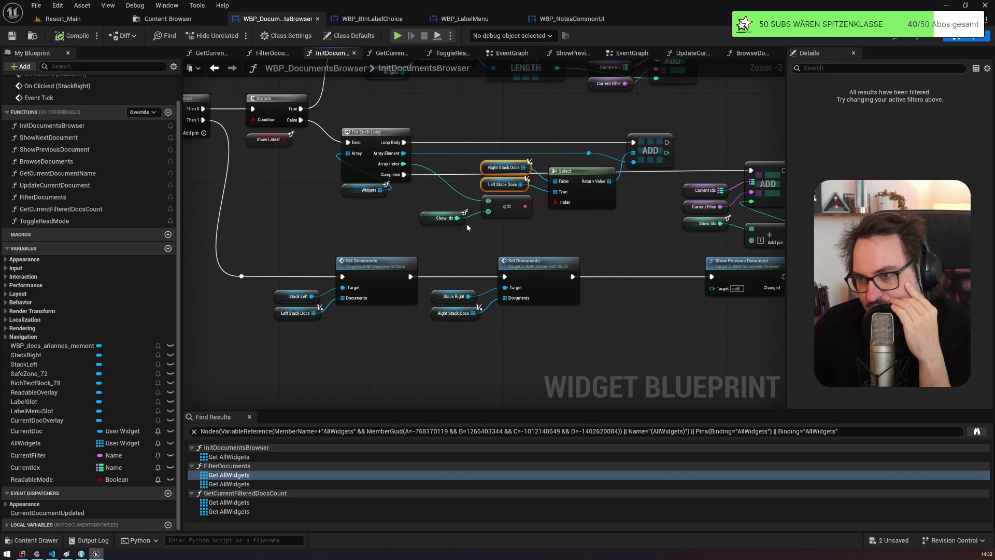
click(391, 263)
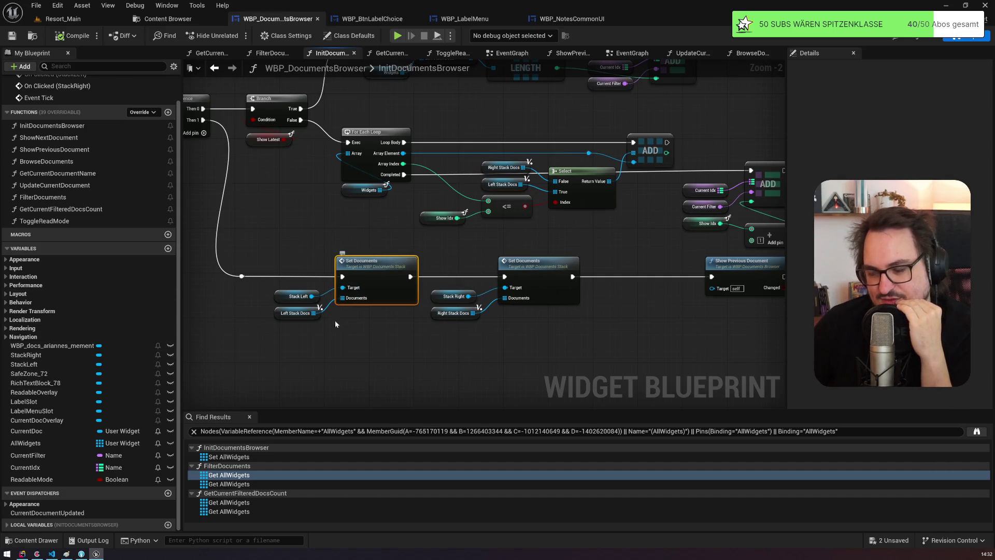
click(294, 313)
click(454, 313)
mouse_move(493, 316)
mouse_down()
mouse_move(552, 307)
mouse_move(648, 324)
mouse_up()
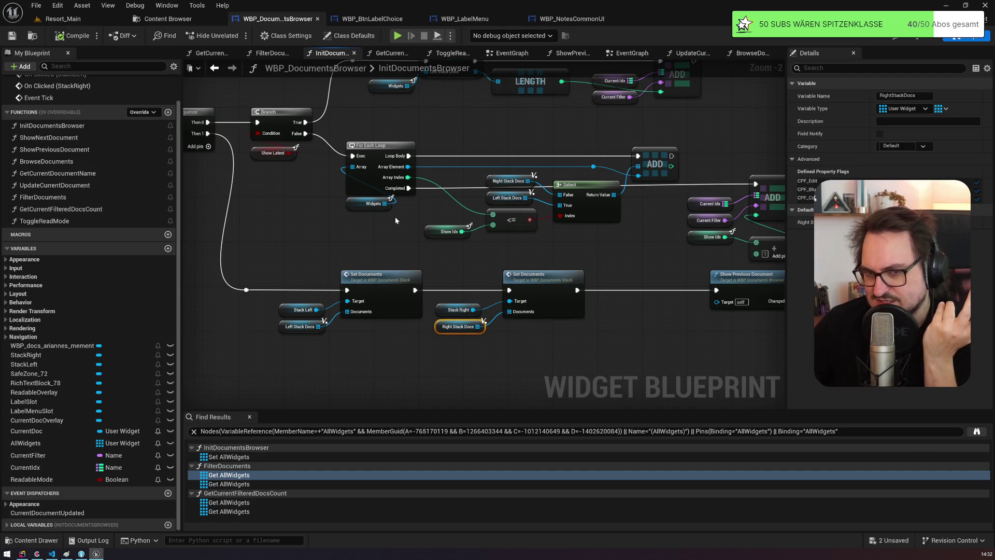
drag(395, 217, 733, 278)
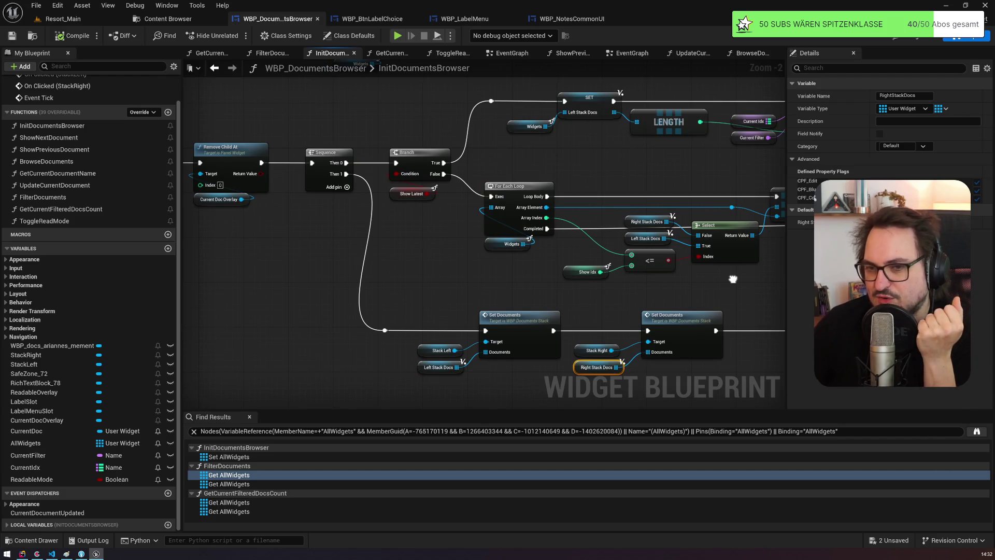
drag(732, 279, 594, 272)
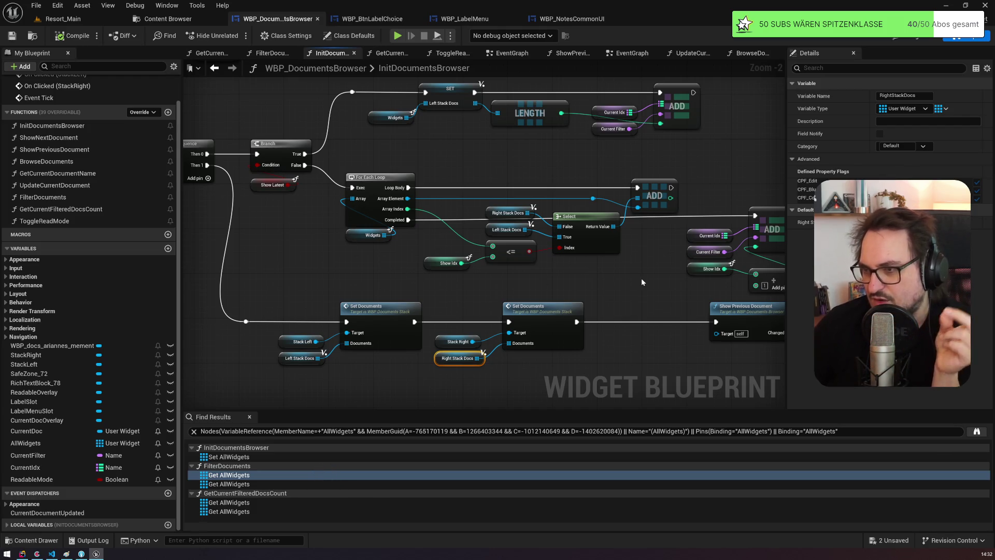
mouse_move(641, 282)
mouse_down()
mouse_move(589, 271)
mouse_move(687, 284)
mouse_move(651, 296)
mouse_move(607, 220)
mouse_up()
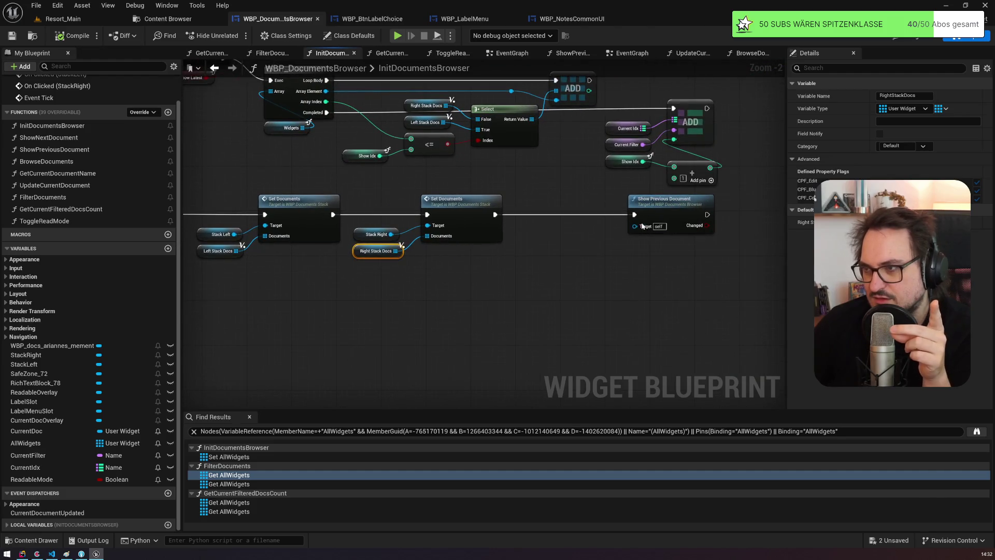
click(644, 220)
mouse_move(515, 189)
mouse_down()
mouse_move(546, 246)
mouse_move(510, 324)
mouse_up()
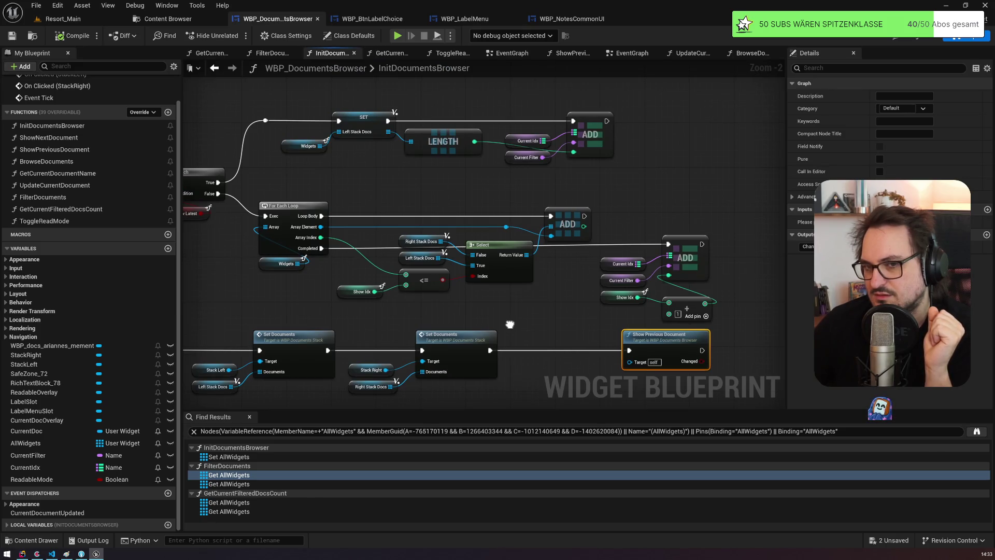
drag(510, 324, 449, 265)
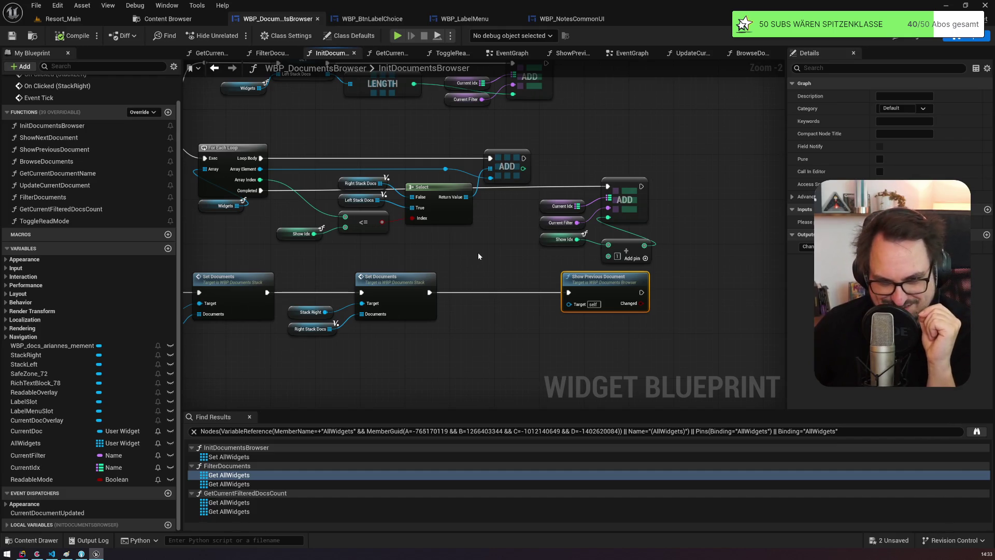
mouse_move(478, 253)
mouse_down()
mouse_move(750, 285)
mouse_move(623, 246)
mouse_move(755, 339)
mouse_move(345, 205)
mouse_up()
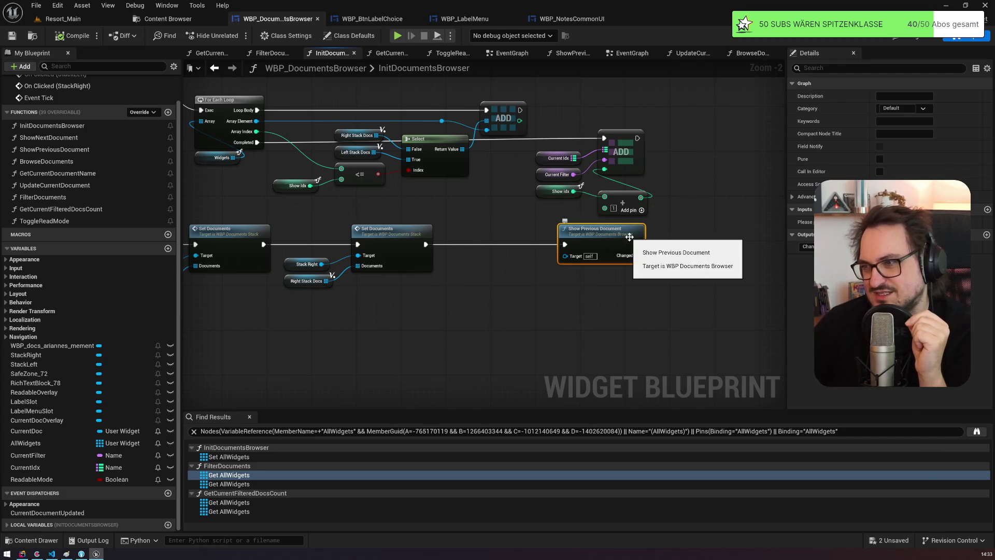
mouse_move(375, 211)
mouse_down()
mouse_move(577, 233)
mouse_move(289, 191)
mouse_up()
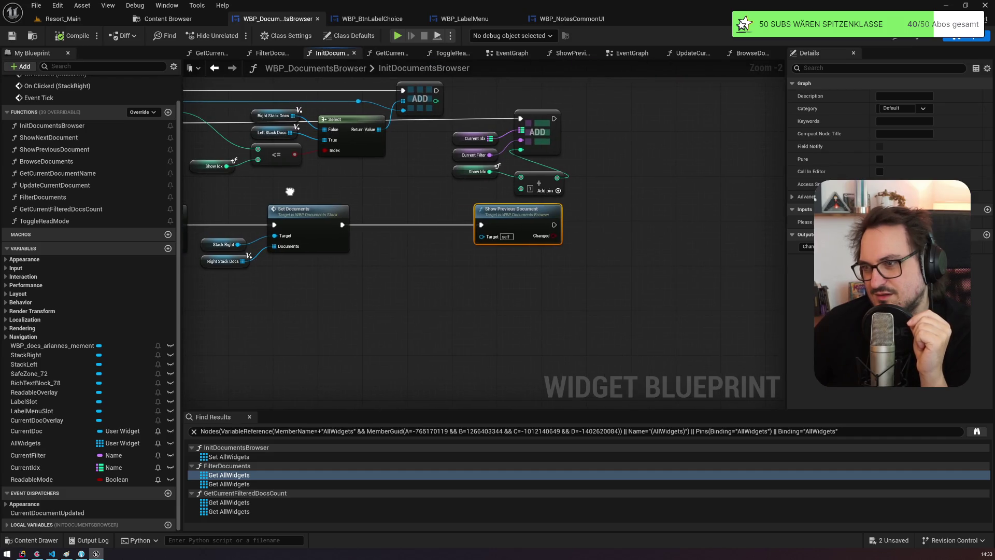
double_click(515, 219)
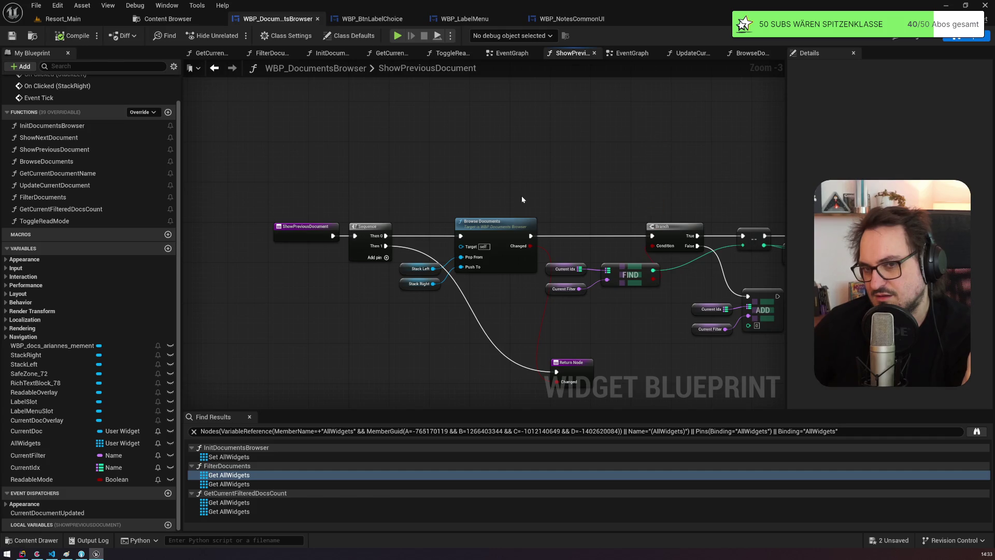
Step: Navigate back to FilterDocuments and tick Show Latest on its Init Documents Browser call
key(alt+Left)
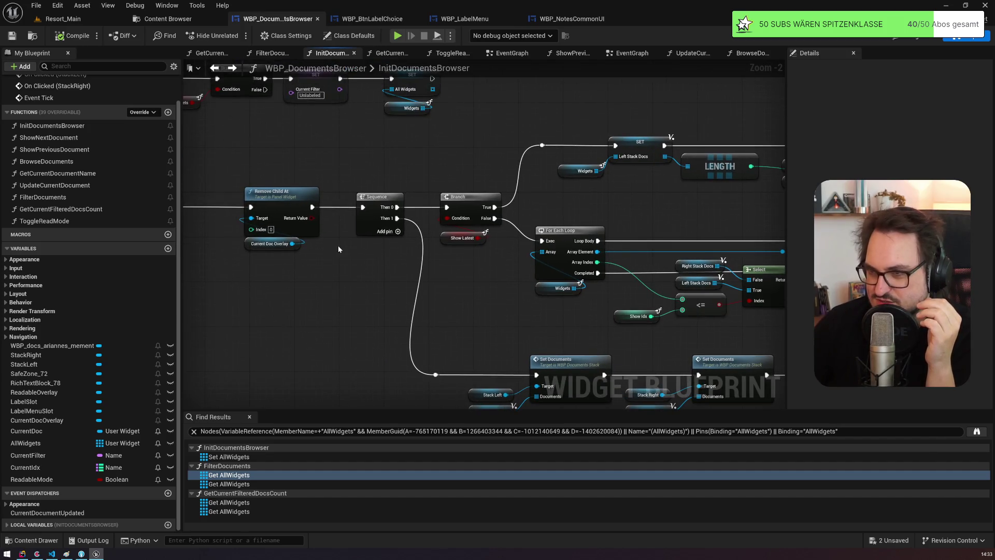
drag(492, 260, 331, 135)
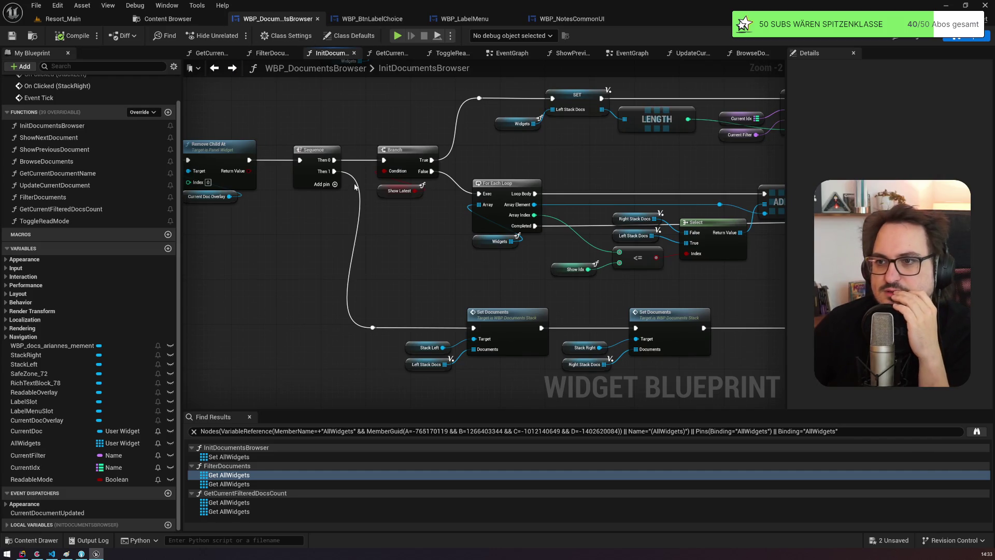
key(alt+Left)
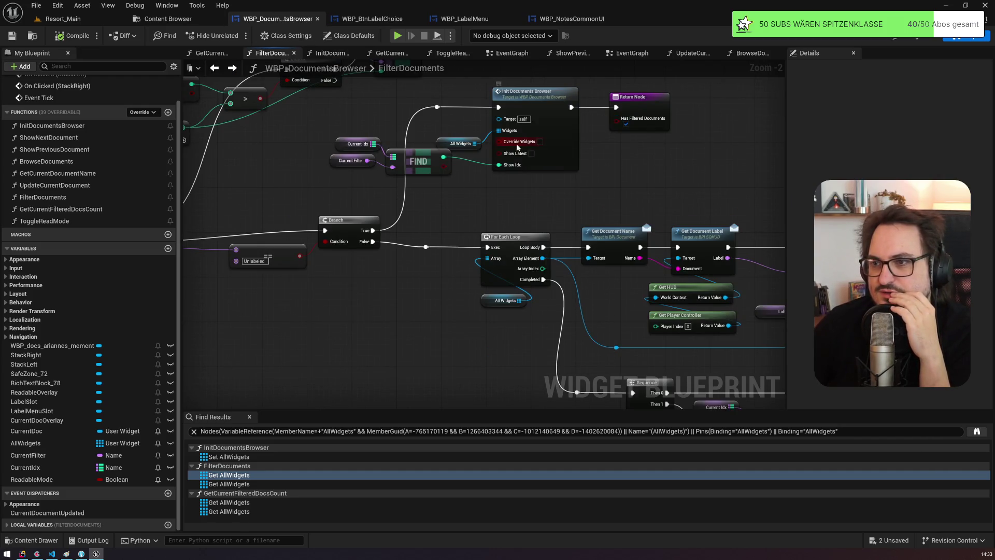
drag(556, 165, 592, 185)
mouse_move(434, 216)
mouse_down()
mouse_move(394, 207)
mouse_move(500, 151)
mouse_up()
click(502, 150)
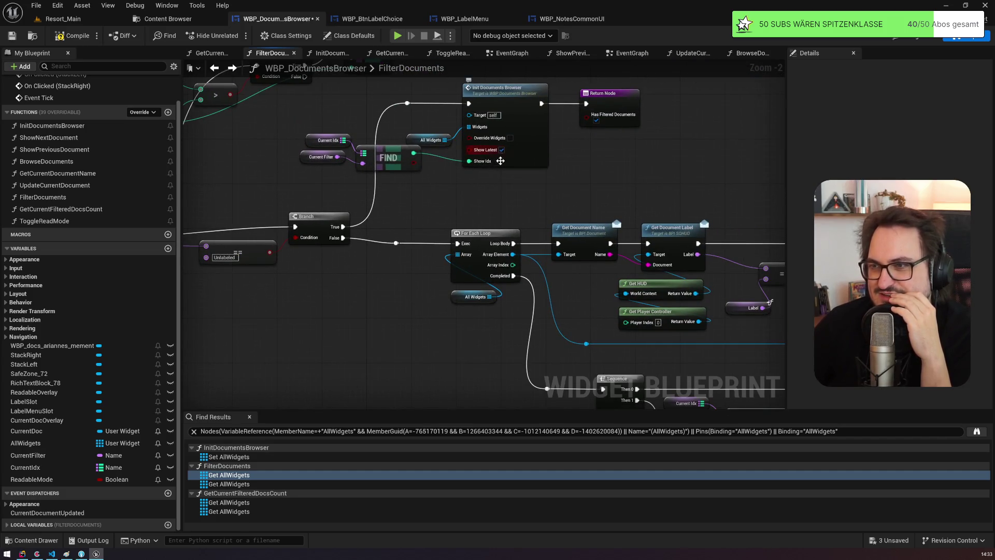
scroll(502, 151, up, 2)
scroll(505, 153, up, 7)
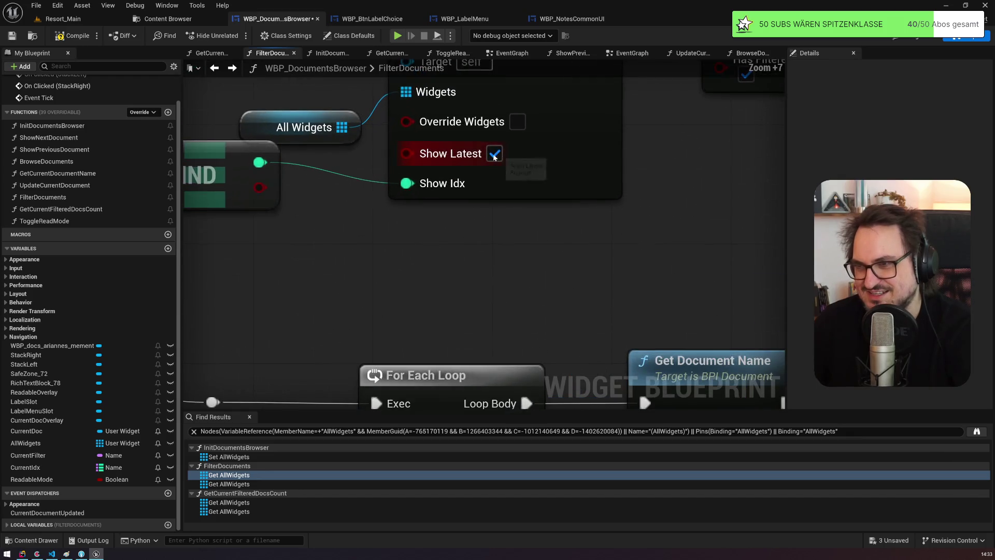
Step: From the Resort_Main tab, start Play-in-Editor and rerun the day28 load command in the console
click(89, 20)
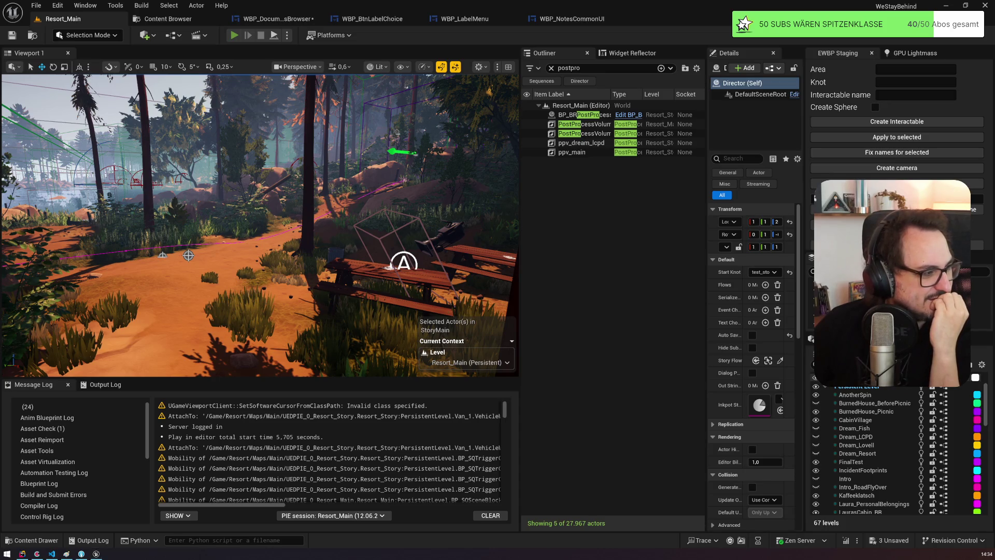
key(alt+p)
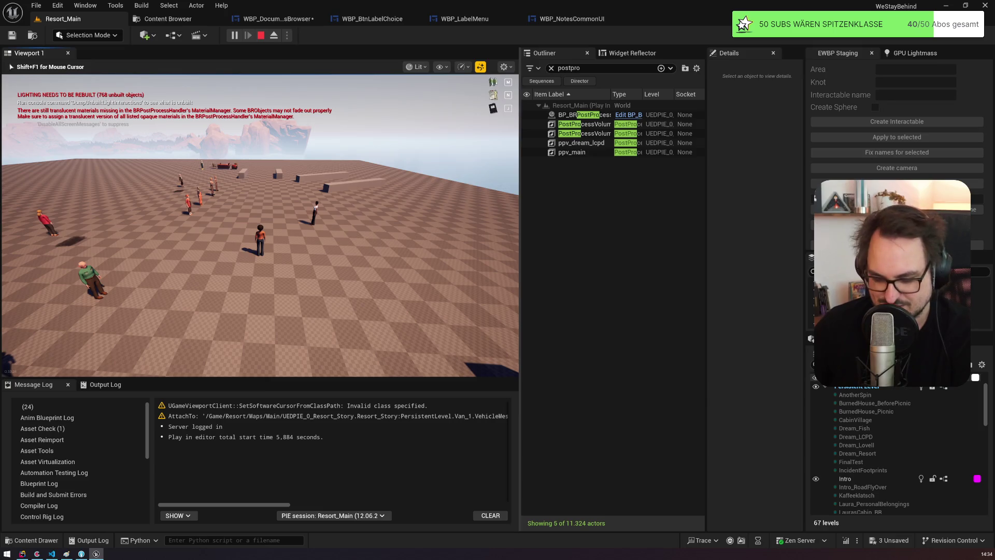
key(grave)
key(Up)
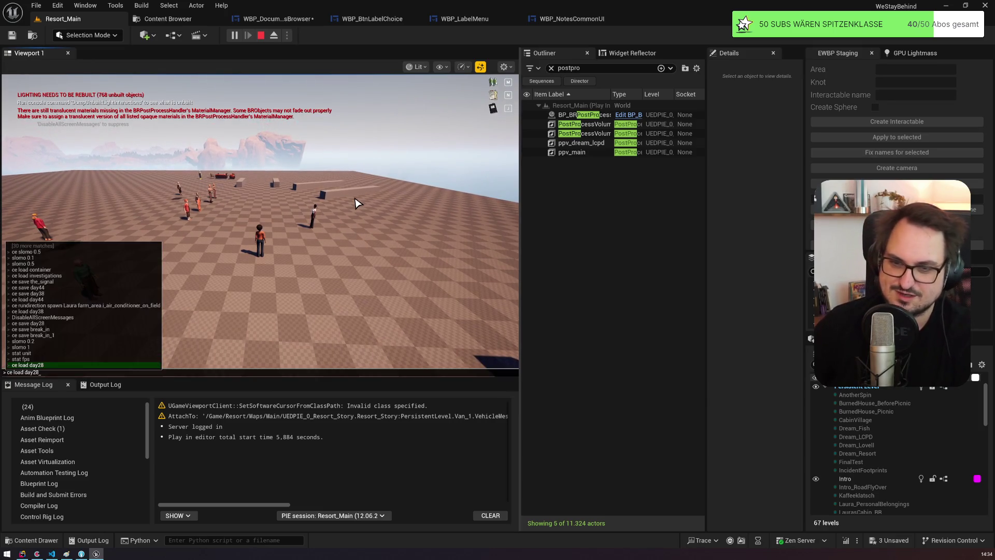
key(Return)
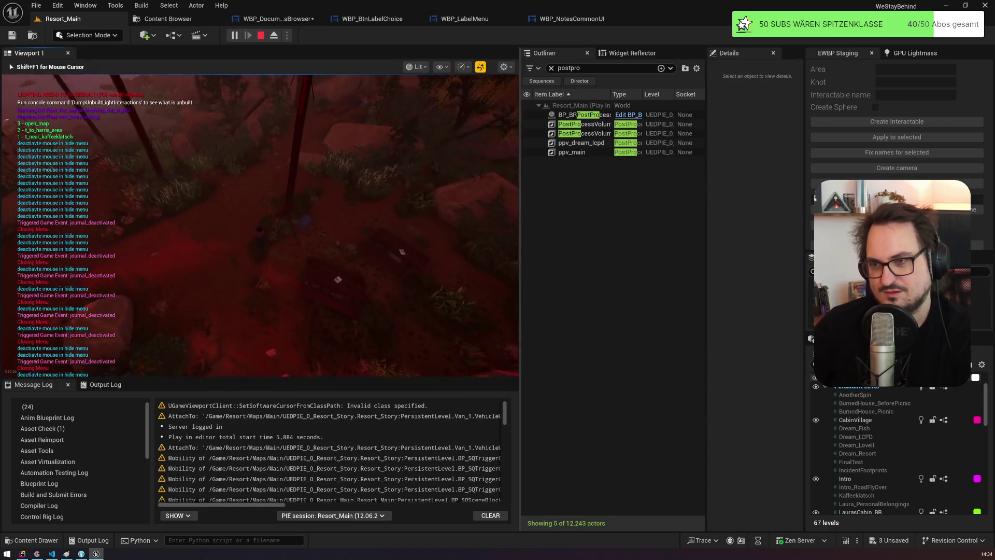
Step: Open the in-game journal with J and label the orange note red
key(j)
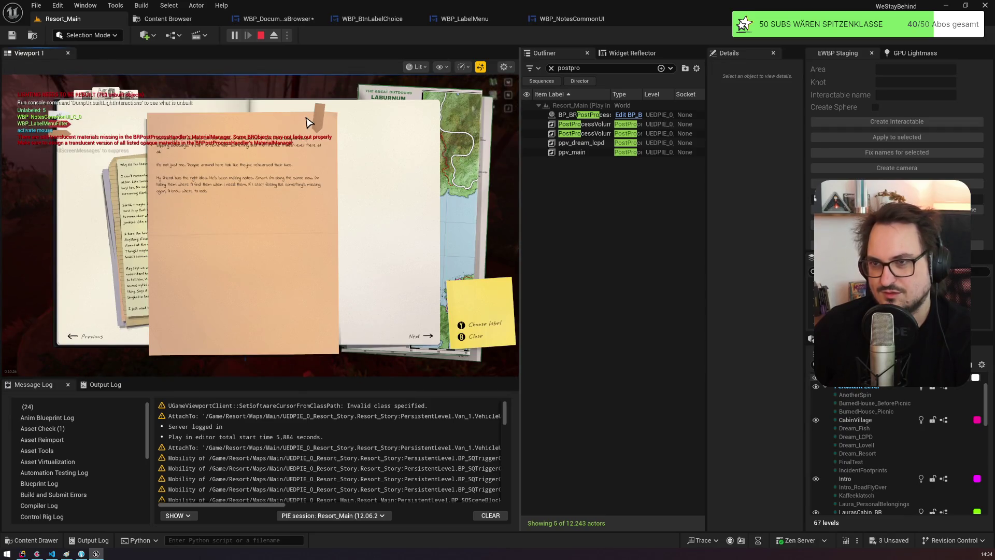
click(311, 123)
click(355, 159)
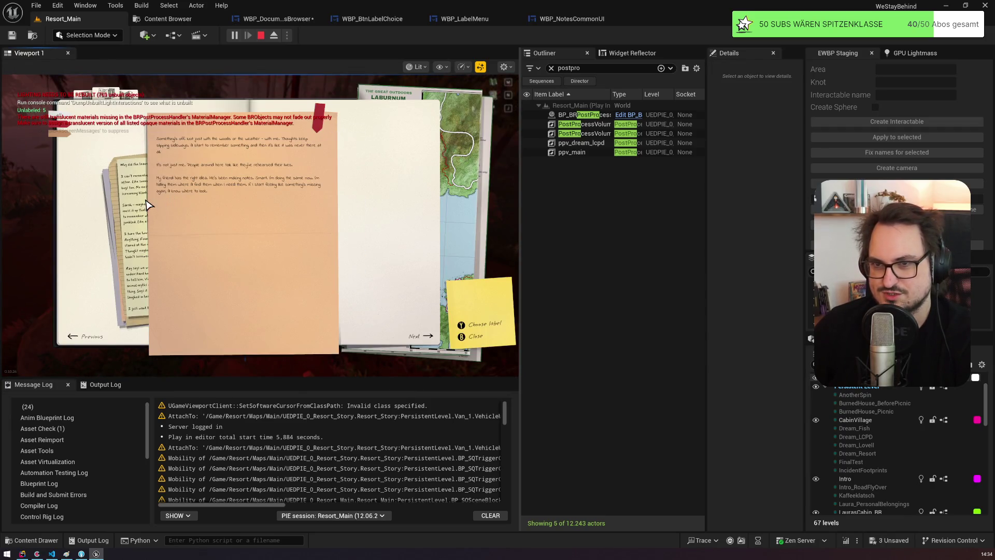
Step: Bring the diary pages forward and label the lined diary page green
click(148, 205)
click(126, 194)
click(319, 119)
click(331, 184)
Step: Flip between the red yellow page and the green lined page, then relabel the lined page red
click(58, 125)
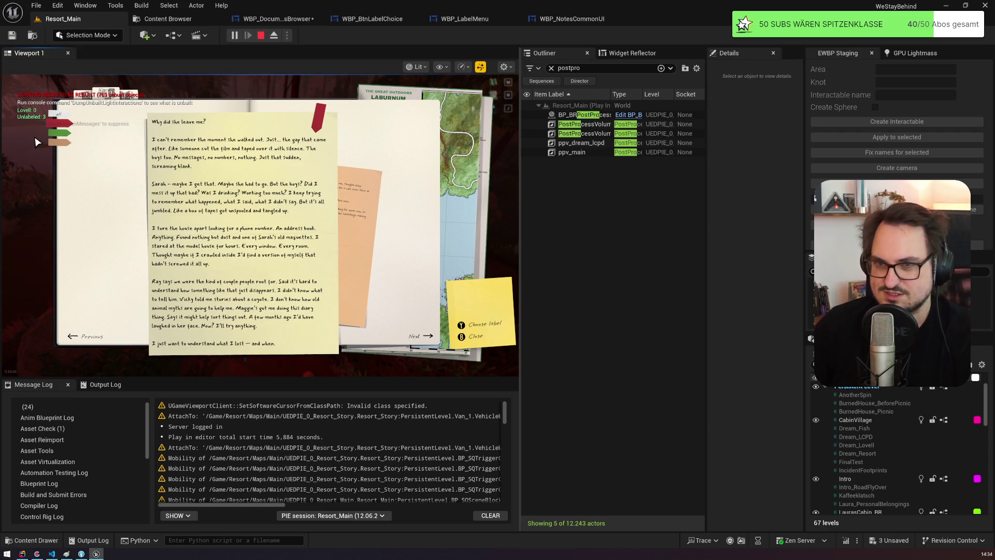
click(59, 133)
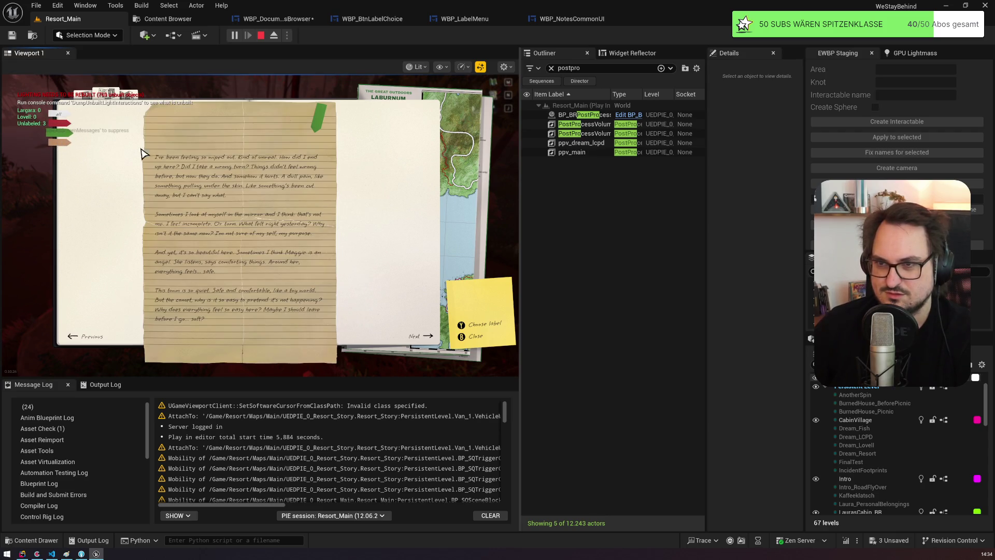
click(319, 117)
click(336, 165)
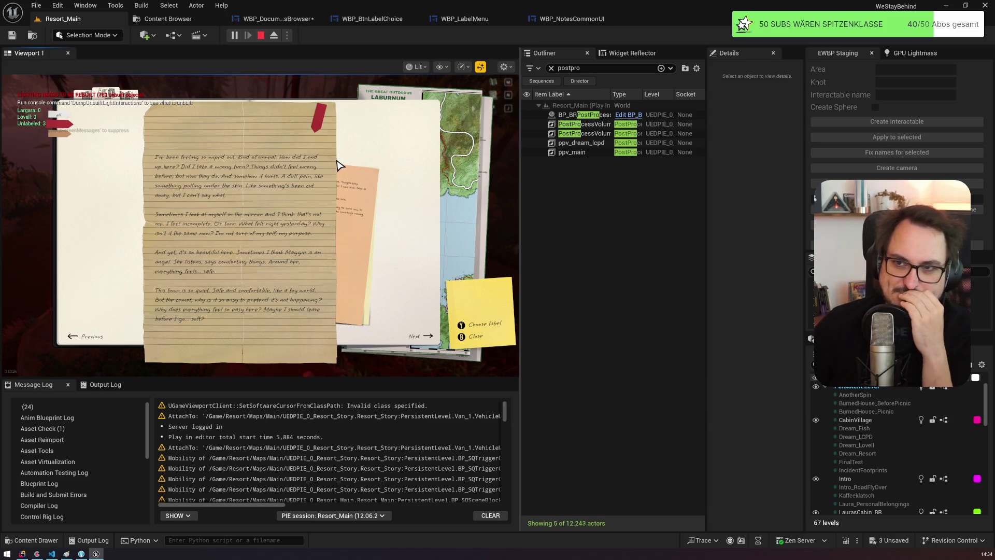
Step: Bring the orange note, then the yellow diary page, to the front and return to WBP_DocumentsBrowser
click(346, 181)
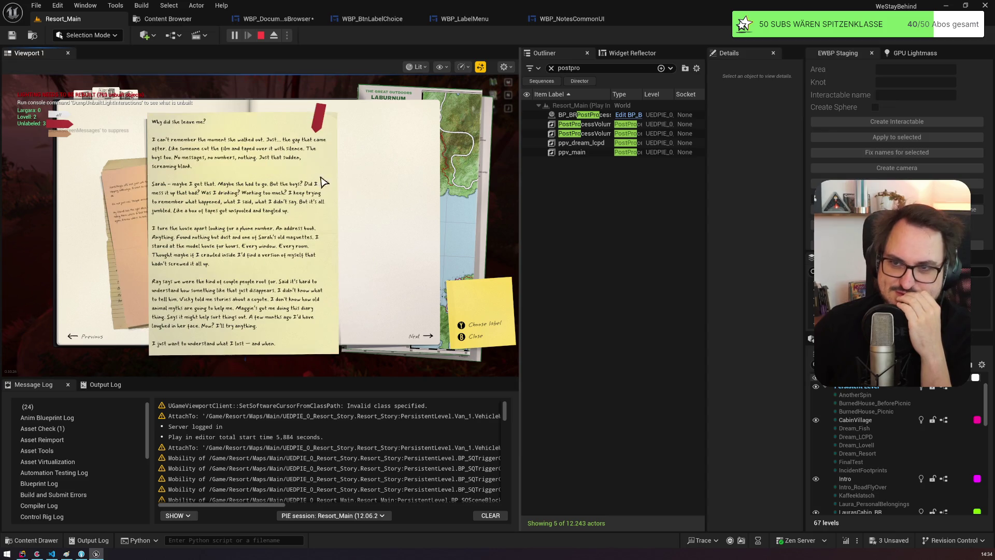
click(73, 136)
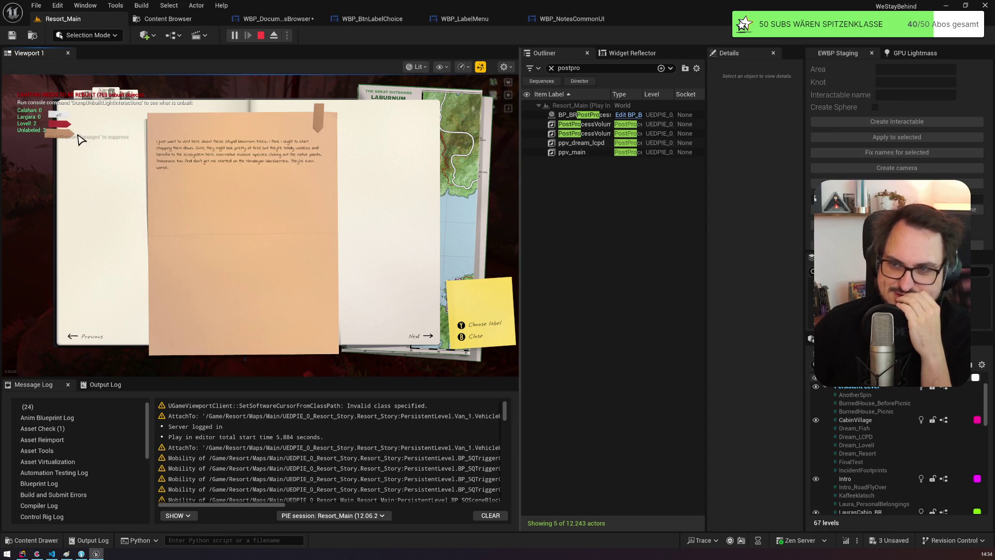
click(322, 125)
click(347, 160)
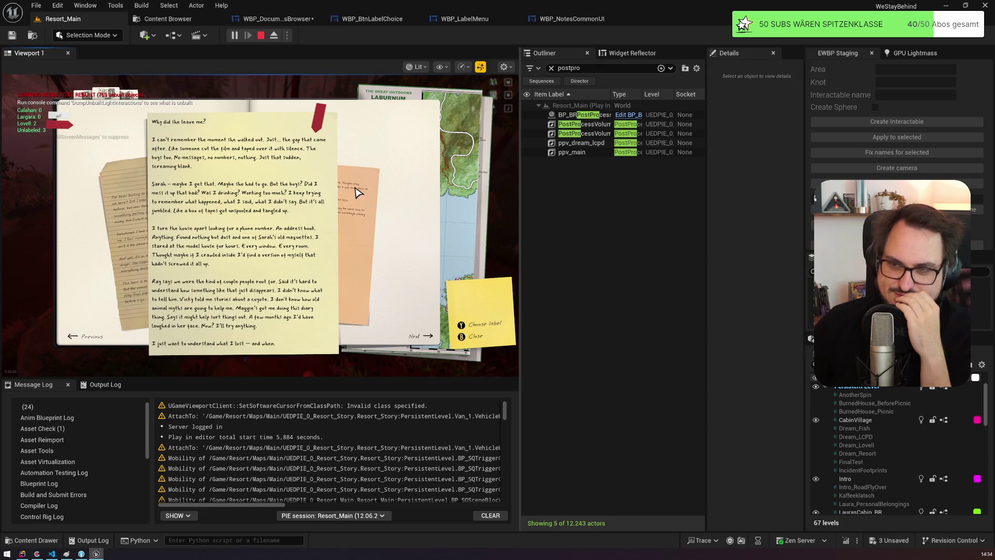
click(366, 224)
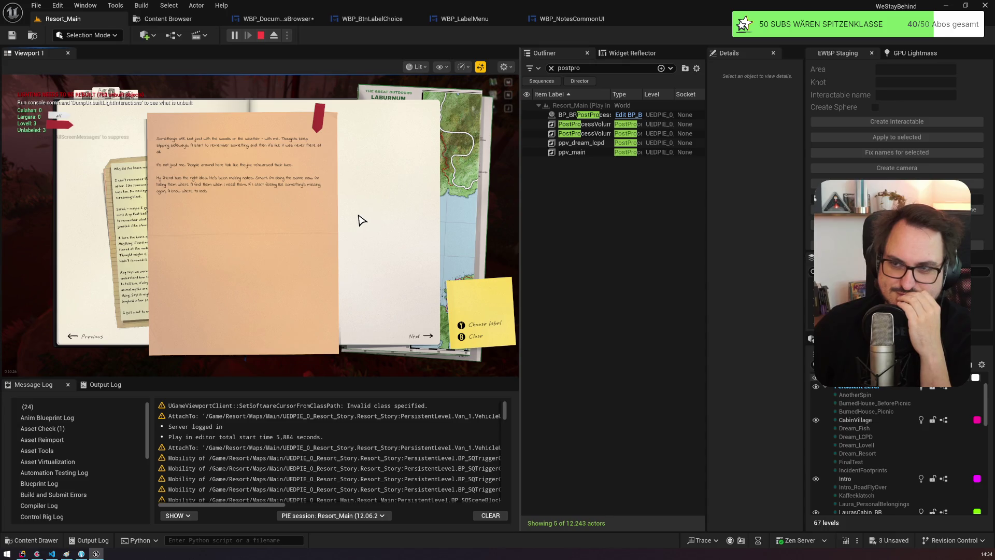
click(145, 208)
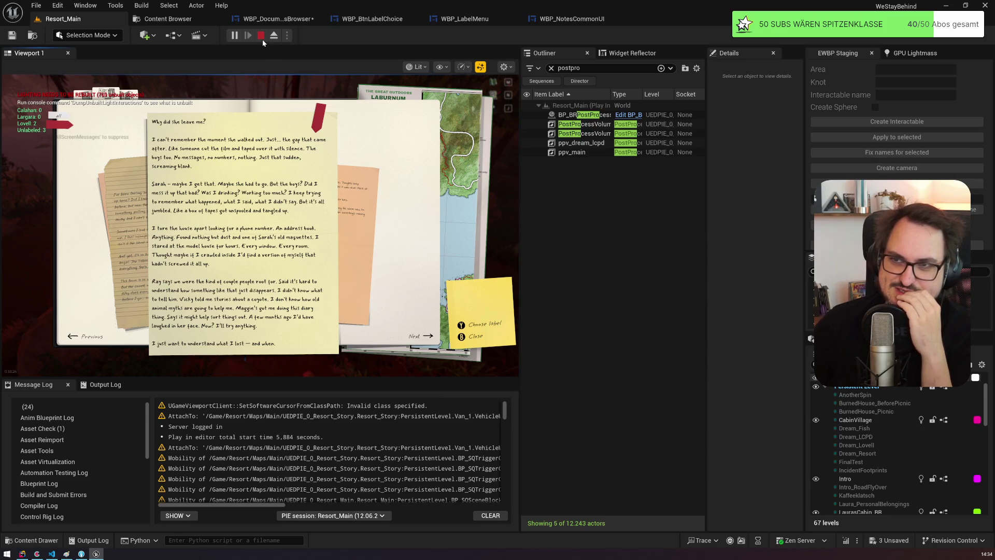
click(287, 22)
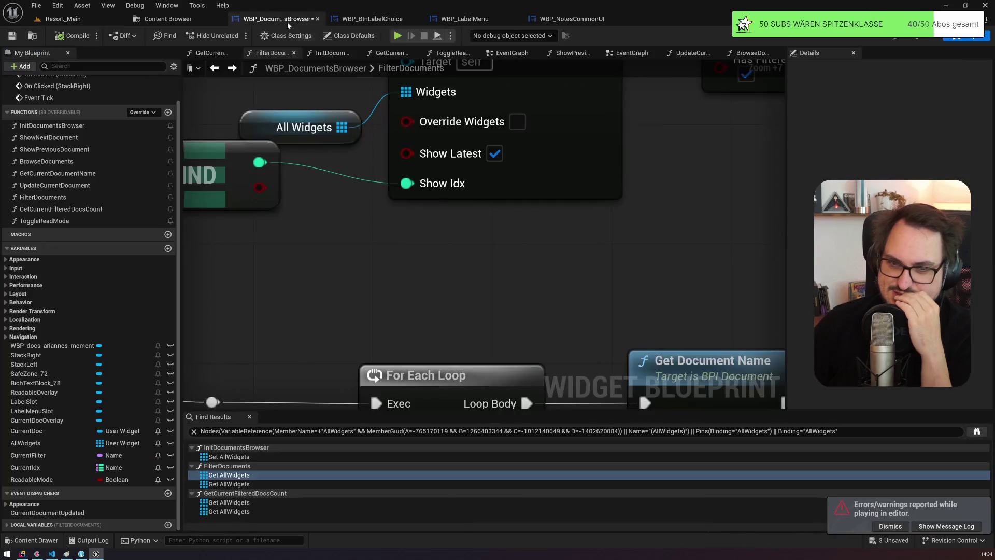
Step: Uncheck Show Latest on the Init Documents Browser call and close the WBP_BtnLabelChoice blueprint
click(494, 153)
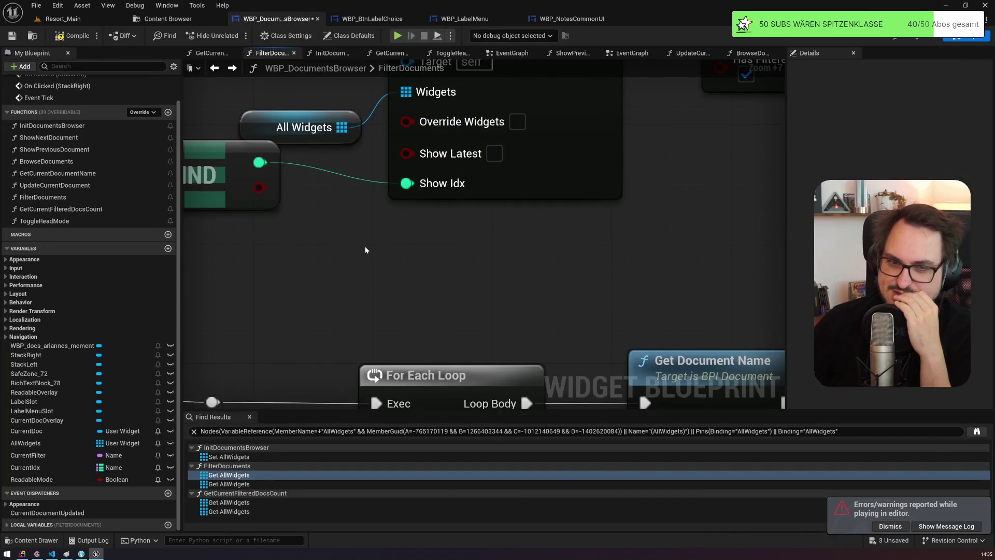
scroll(367, 249, down, 4)
click(392, 19)
click(432, 19)
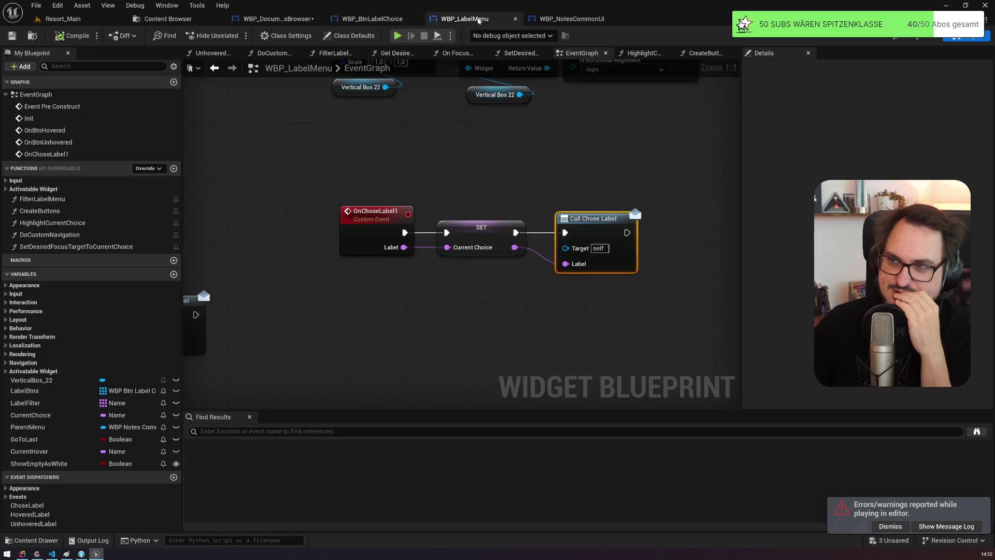
click(416, 19)
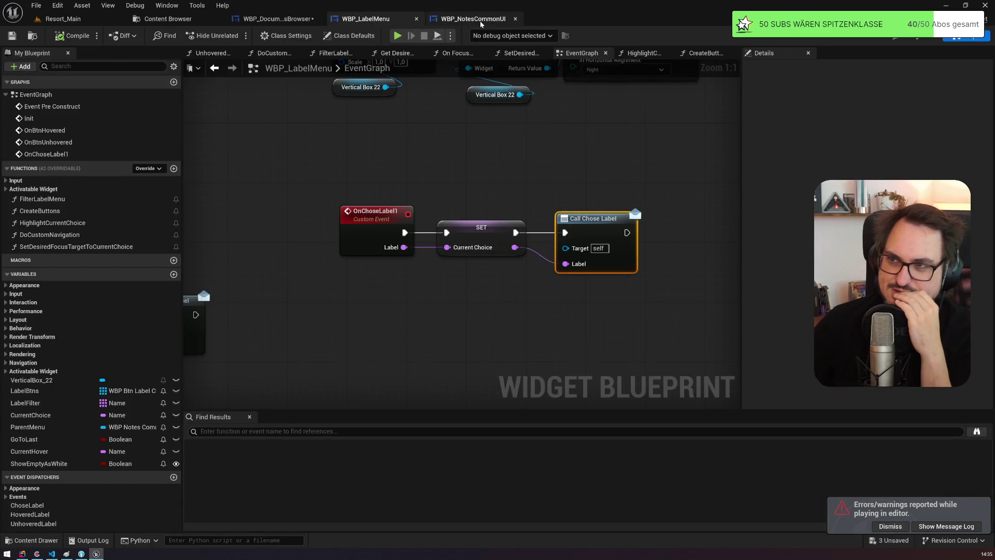
click(465, 19)
click(278, 18)
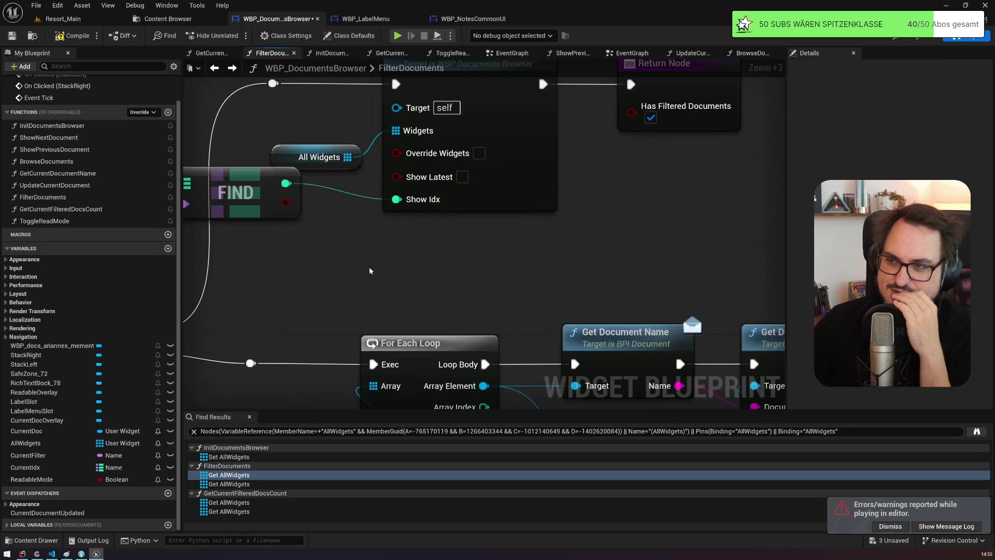
Step: Open InitDocumentsBrowser and inspect its For Each Loop, Show Idx comparison and Set Documents nodes
scroll(369, 269, down, 7)
double_click(407, 202)
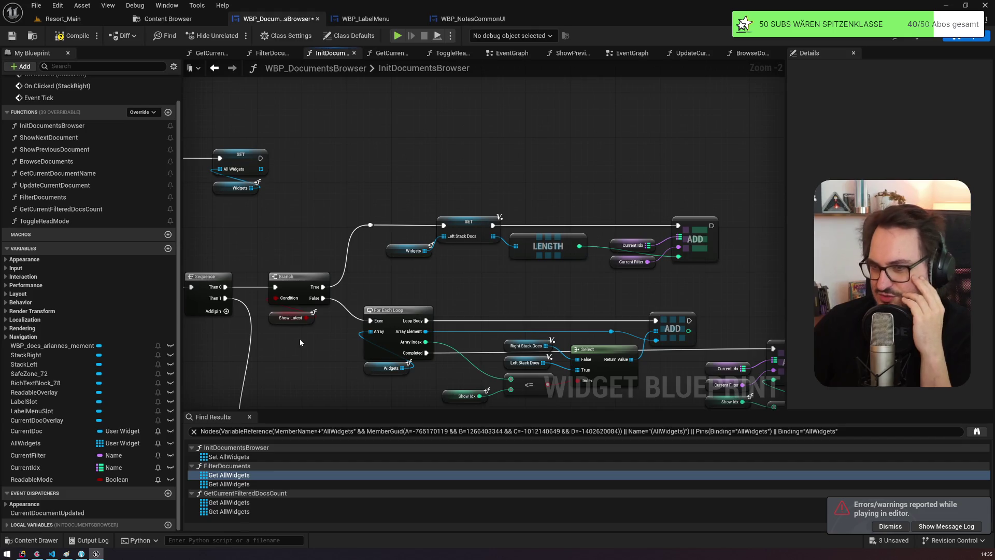
mouse_move(344, 248)
mouse_down()
mouse_move(398, 202)
mouse_move(346, 144)
mouse_up()
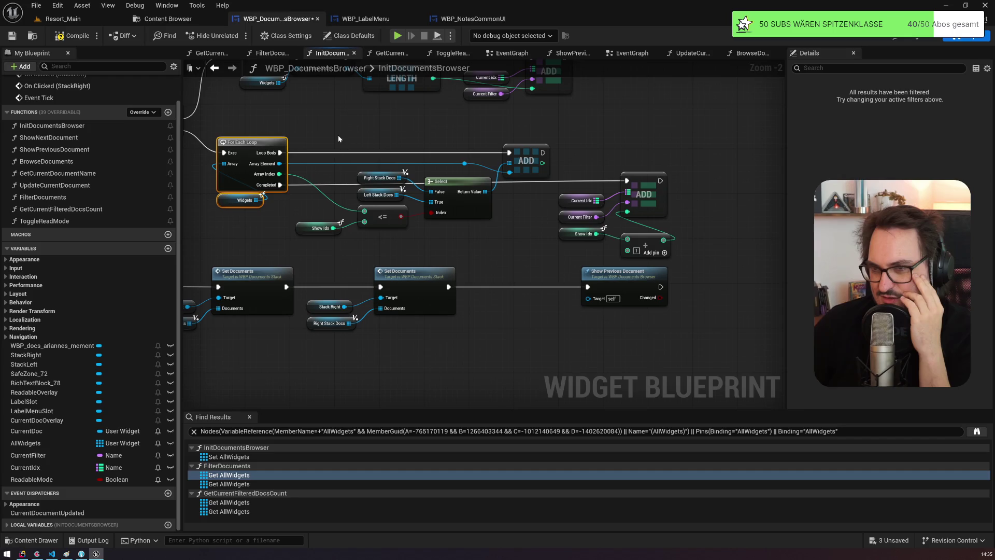
drag(304, 254, 382, 222)
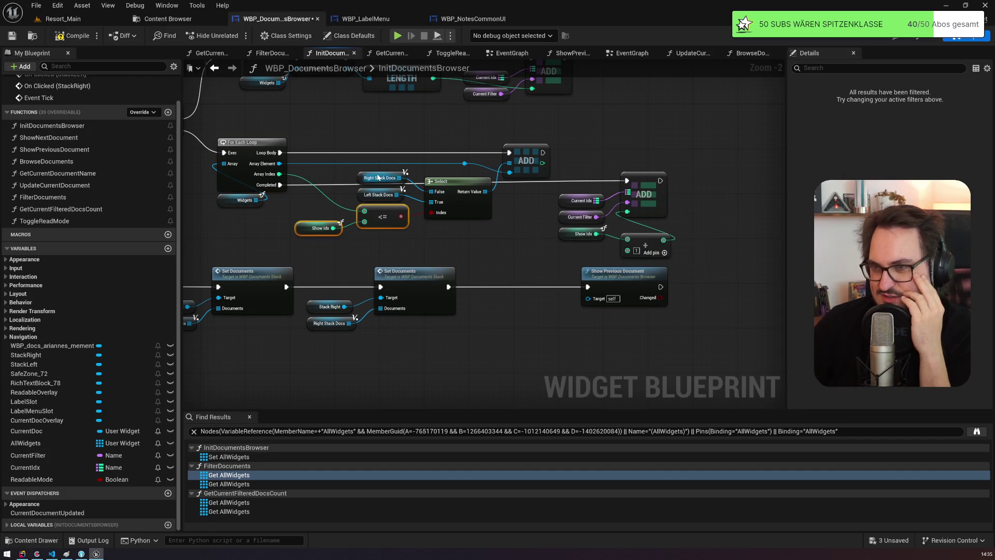
mouse_move(441, 200)
mouse_down()
mouse_move(539, 207)
mouse_move(597, 233)
mouse_move(368, 155)
mouse_up()
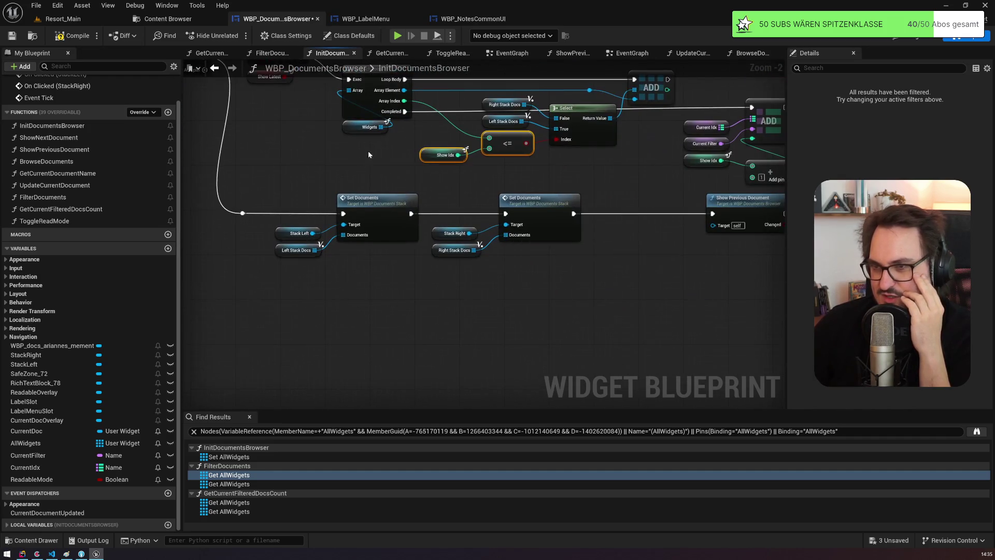
mouse_move(260, 309)
mouse_down()
mouse_move(590, 192)
mouse_move(595, 176)
mouse_move(337, 164)
mouse_up()
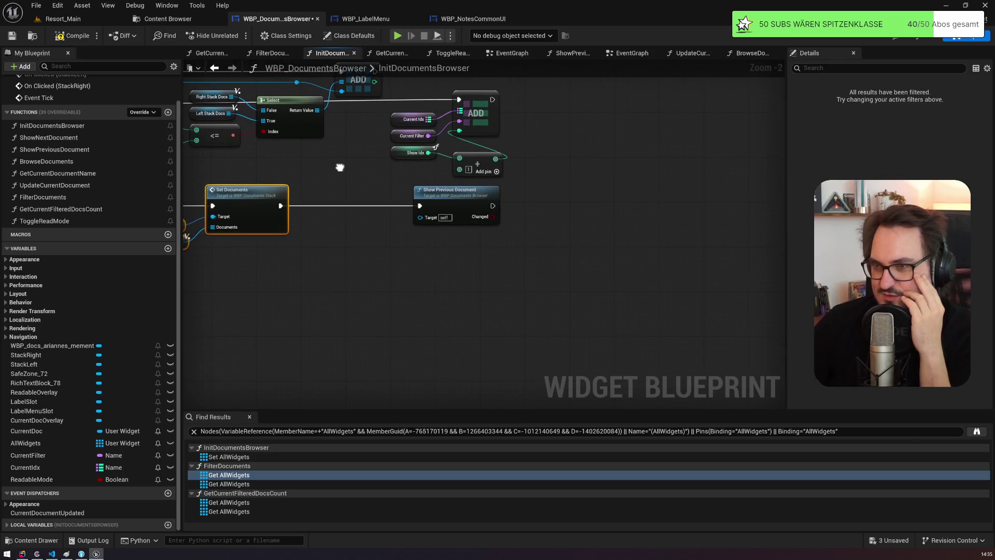
click(463, 194)
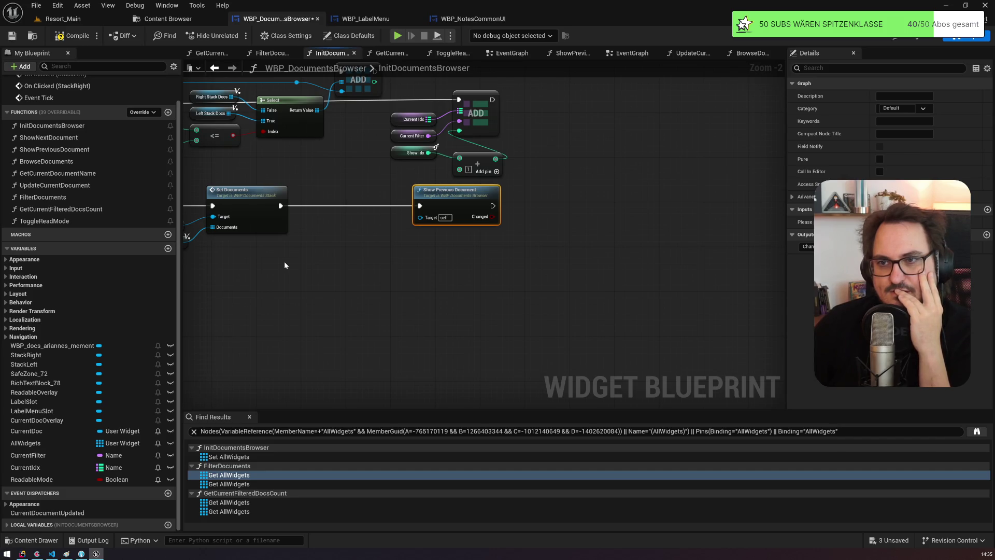
drag(262, 151, 475, 234)
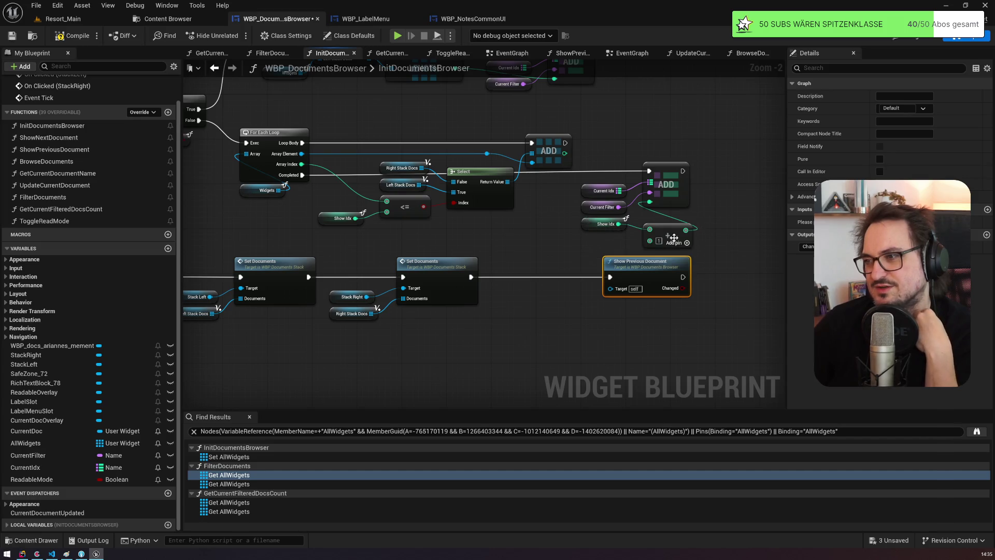
Step: Inspect the pin beside the last add, Show Previous Document and Show Idx, then return to FilterDocuments
click(651, 236)
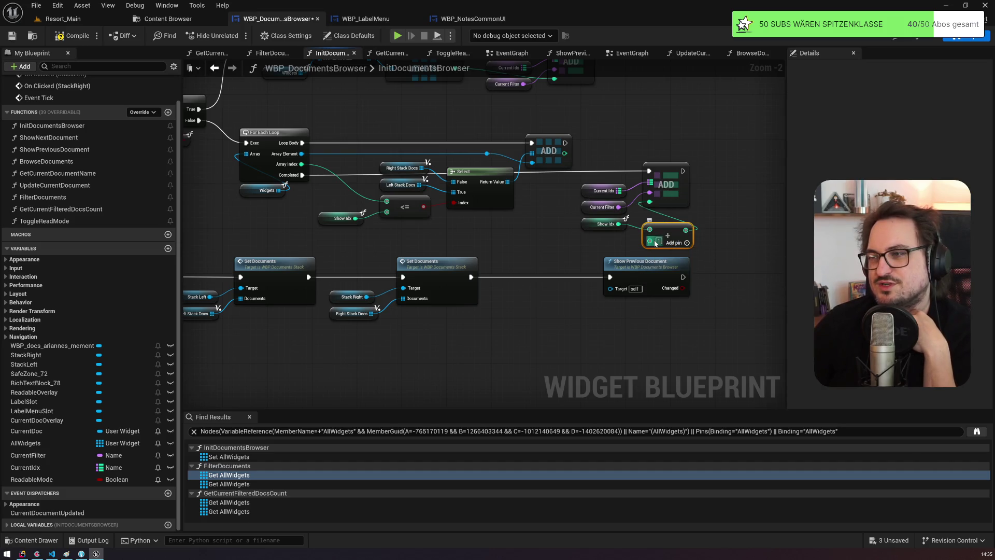
click(642, 277)
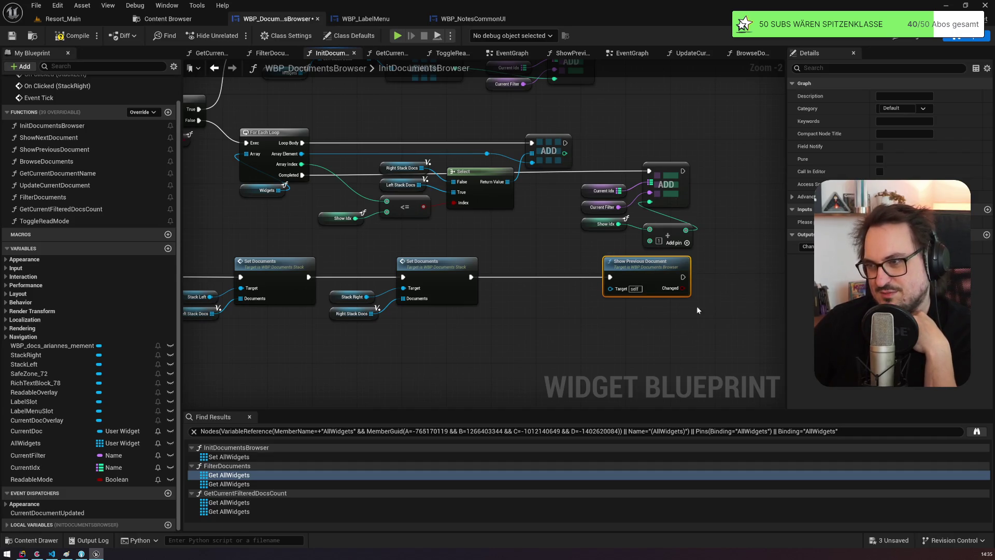
click(588, 224)
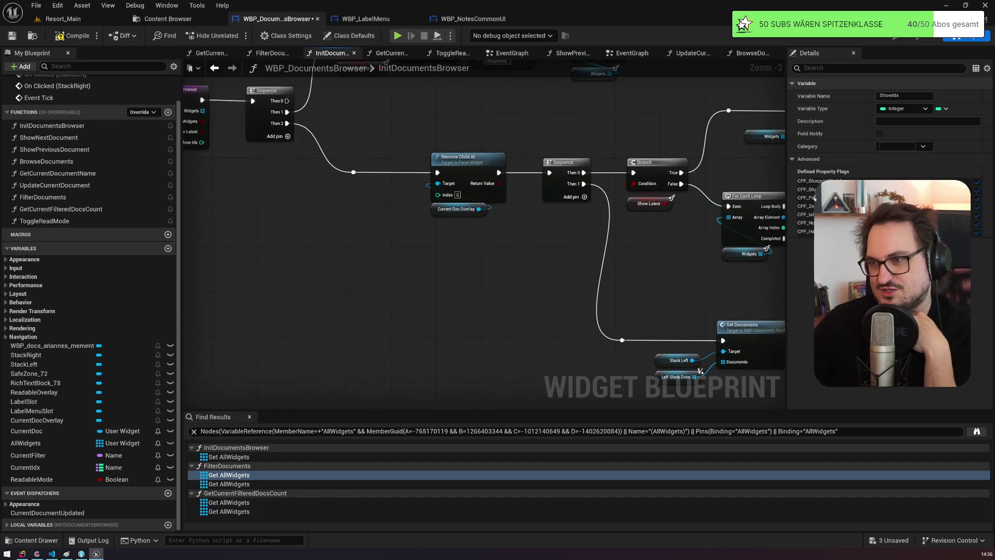
drag(917, 323, 522, 262)
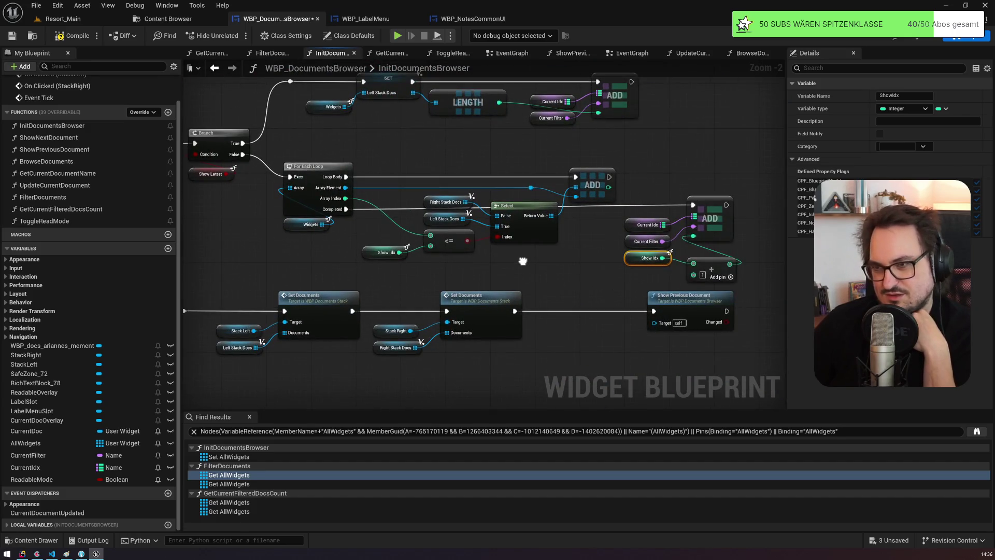
key(alt+Right)
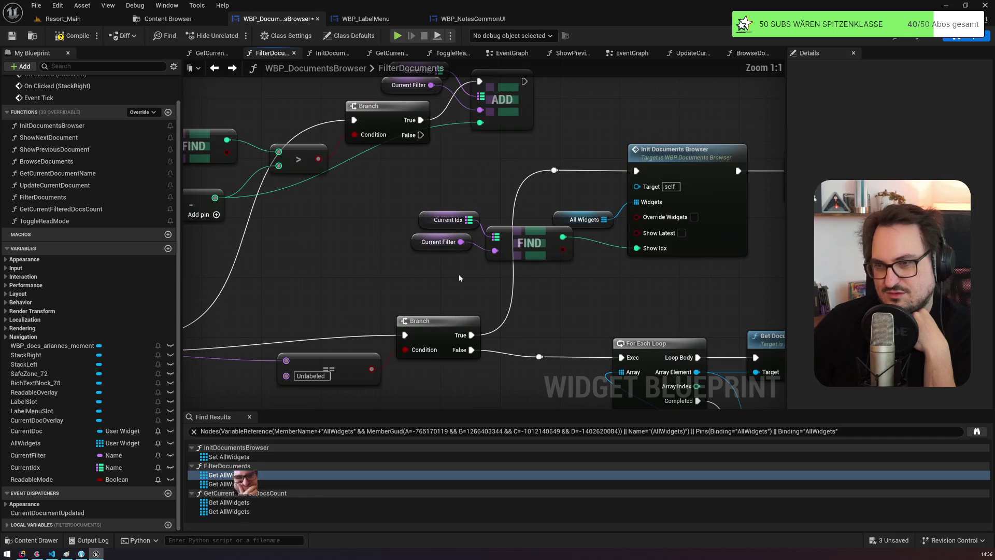
mouse_move(393, 274)
mouse_down()
mouse_move(538, 202)
mouse_move(496, 197)
mouse_up()
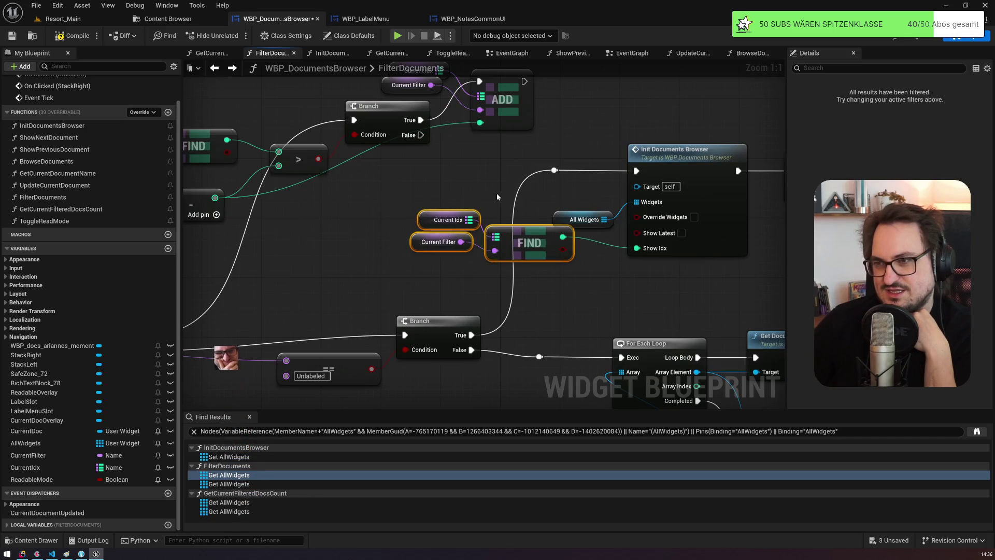
double_click(712, 179)
mouse_move(273, 245)
mouse_down()
mouse_move(316, 257)
mouse_move(398, 222)
mouse_move(539, 271)
mouse_up()
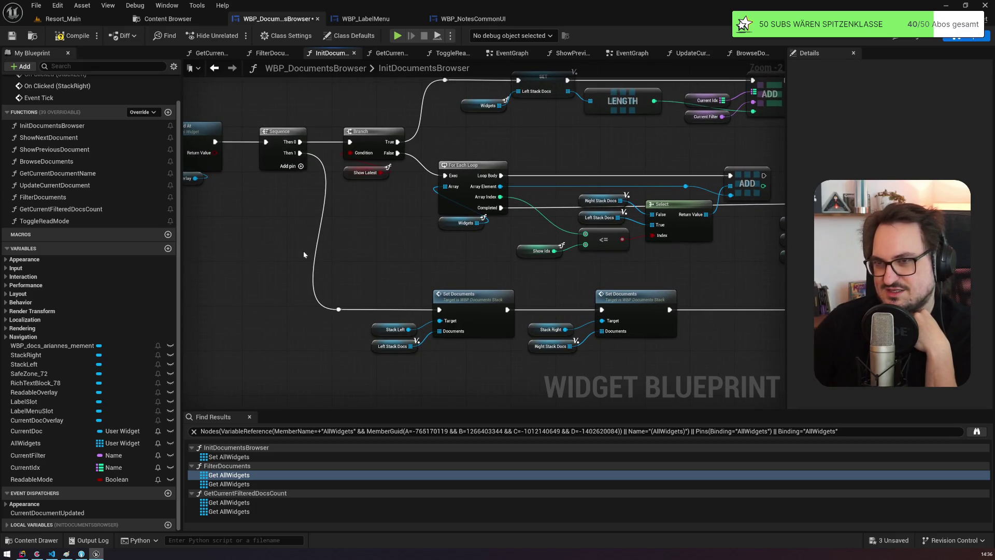
drag(756, 343, 633, 385)
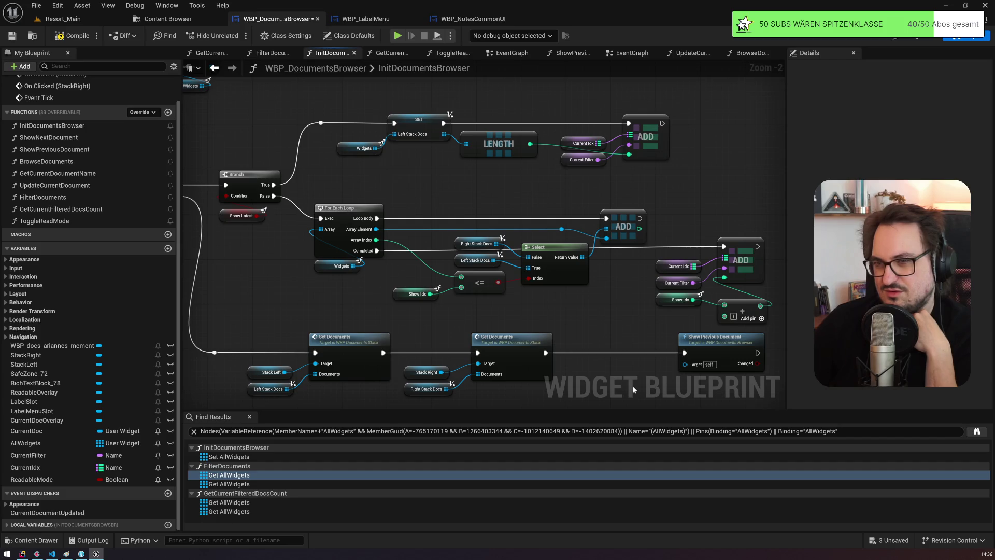
mouse_move(351, 169)
mouse_down()
mouse_move(454, 112)
mouse_move(533, 110)
mouse_up()
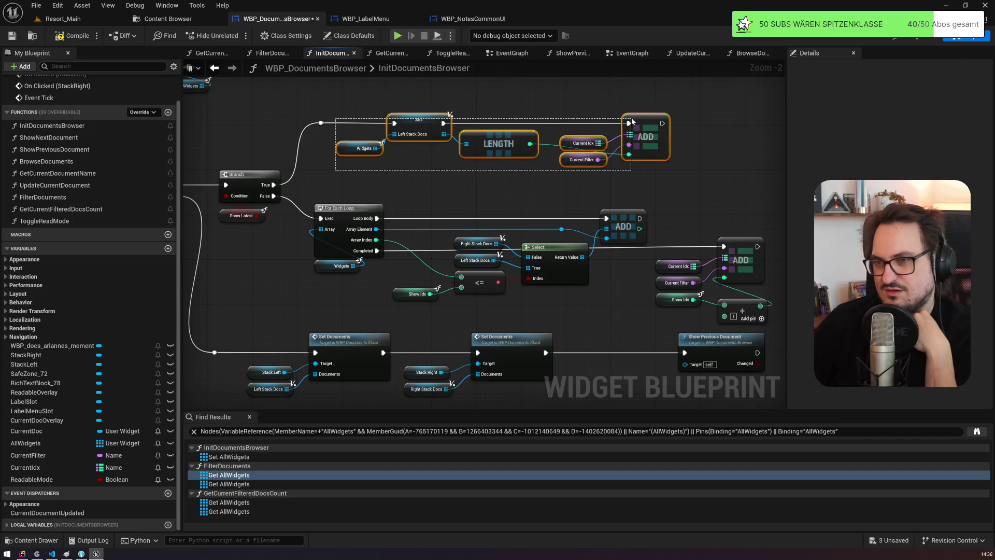
drag(747, 301, 644, 193)
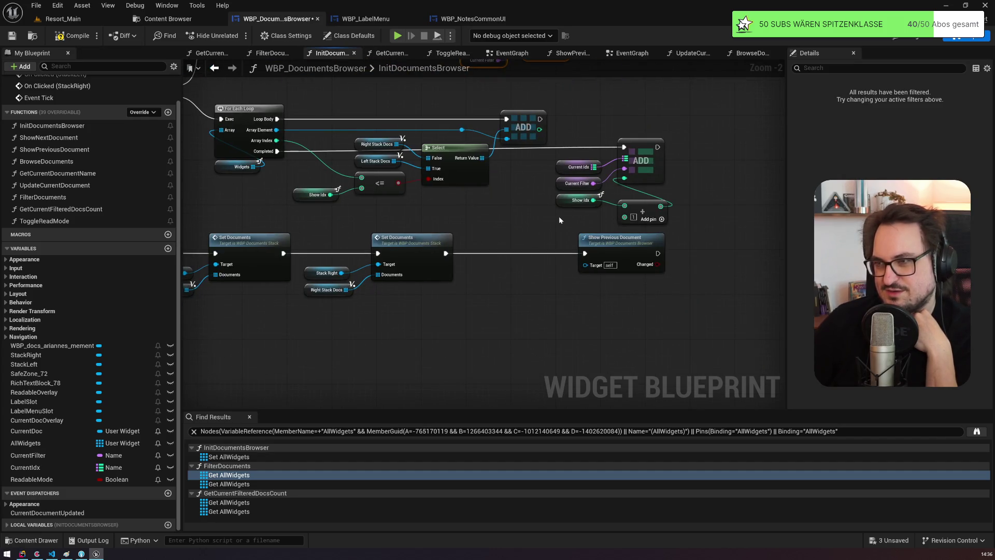
key(alt+Left)
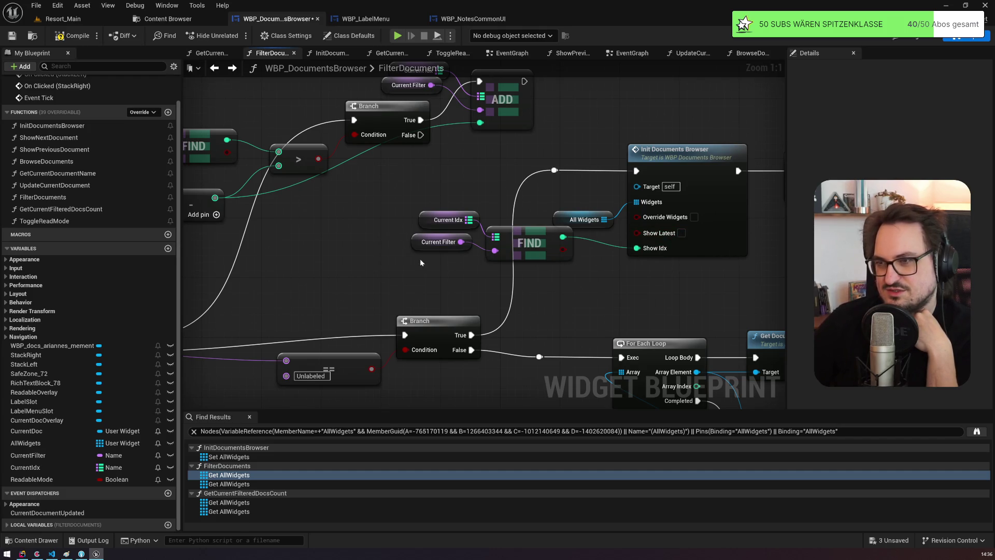
click(541, 236)
mouse_move(686, 352)
mouse_down()
mouse_move(735, 210)
mouse_move(389, 145)
mouse_move(364, 210)
mouse_up()
click(456, 198)
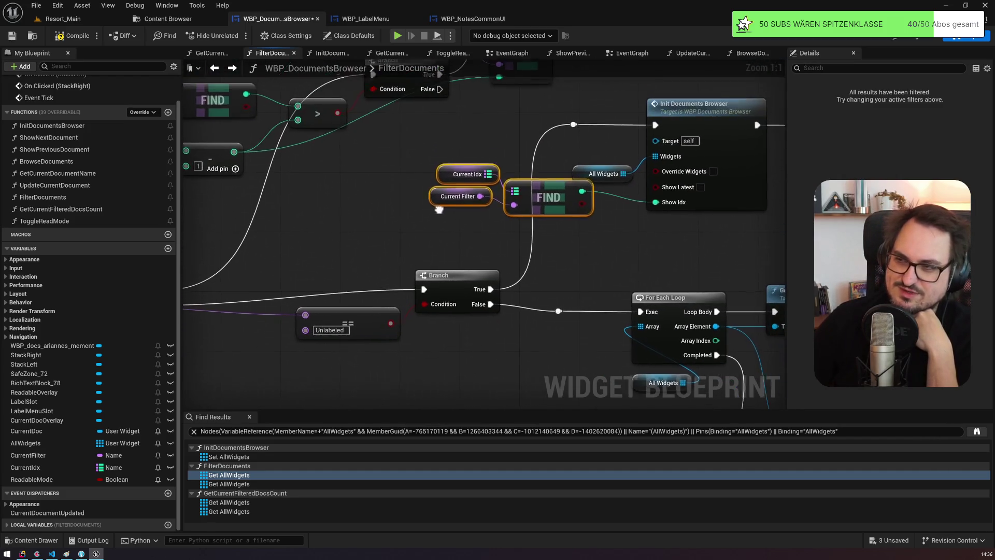
drag(500, 175, 533, 153)
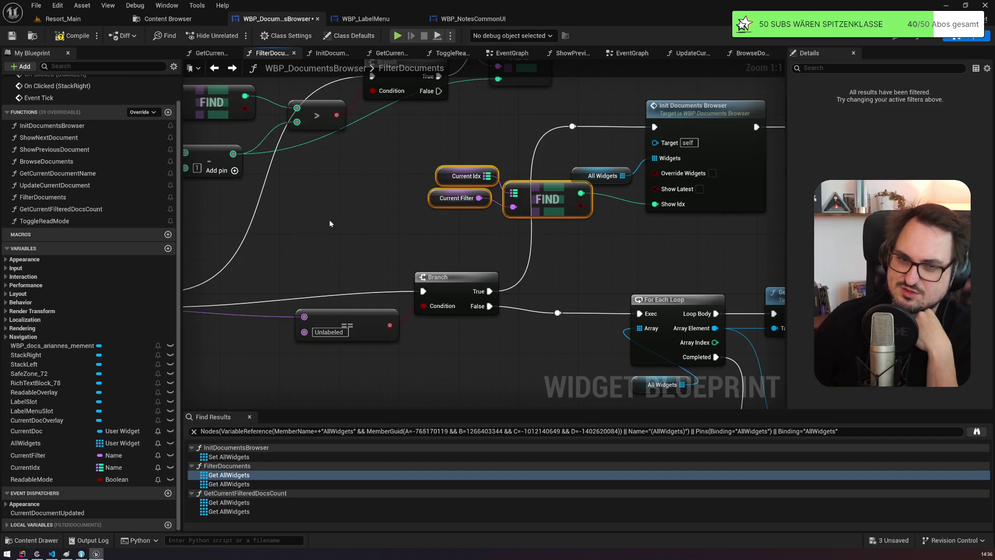
mouse_move(342, 273)
mouse_down()
mouse_move(544, 351)
mouse_move(614, 235)
mouse_move(288, 195)
mouse_up()
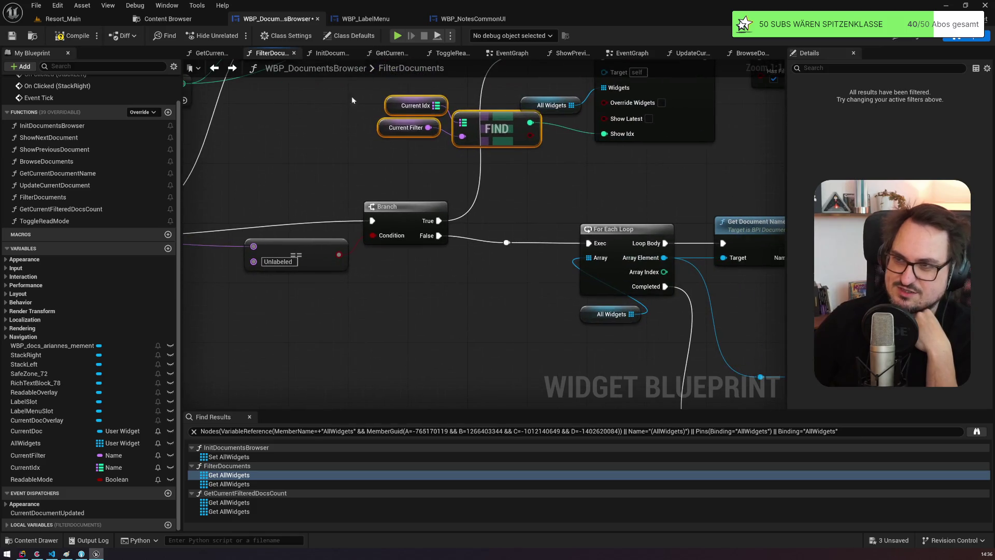
scroll(370, 168, down, 3)
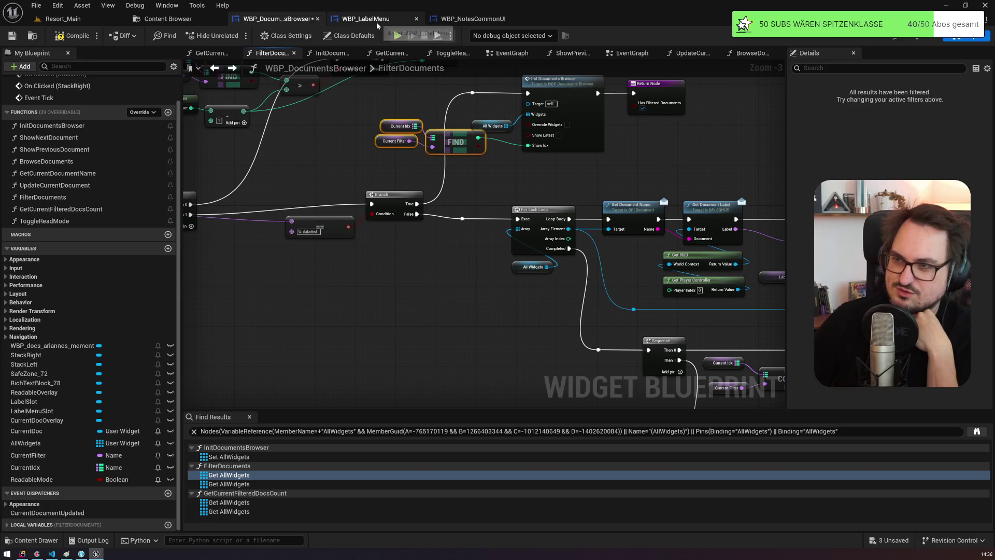
Step: In WBP_NotesCommonUI's Labeling graph, follow the On chose label nodes to the After changing labels section
click(473, 18)
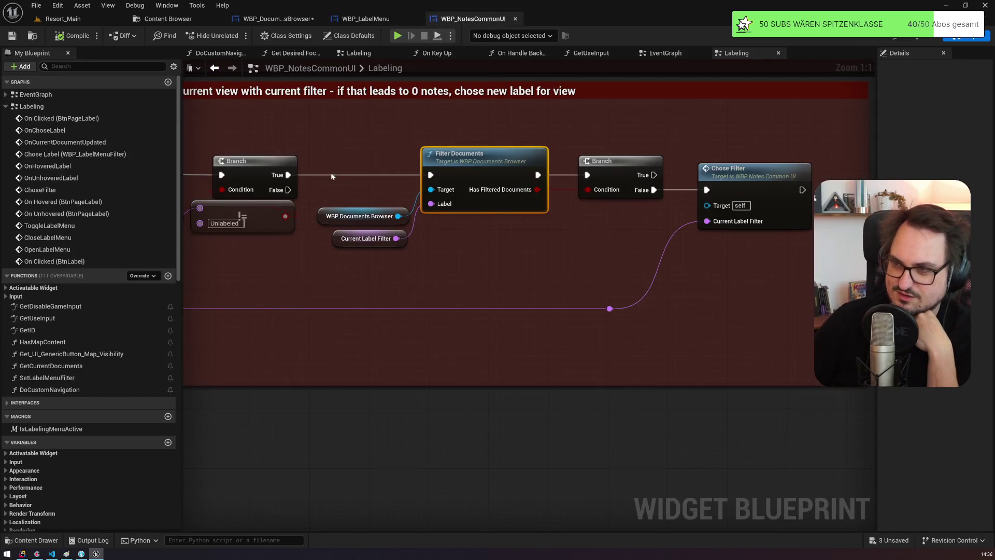
scroll(379, 183, down, 2)
drag(379, 183, 506, 199)
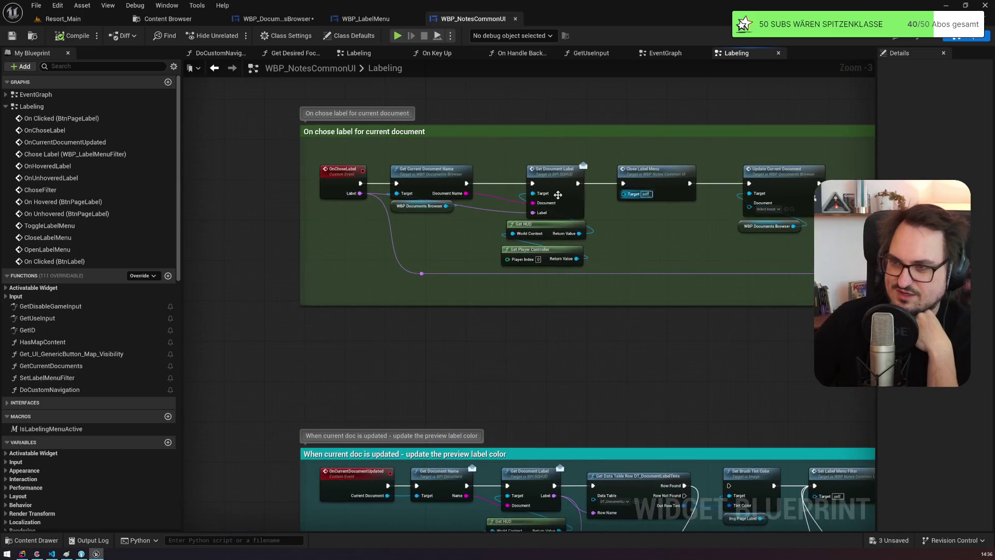
click(441, 172)
drag(441, 173, 496, 140)
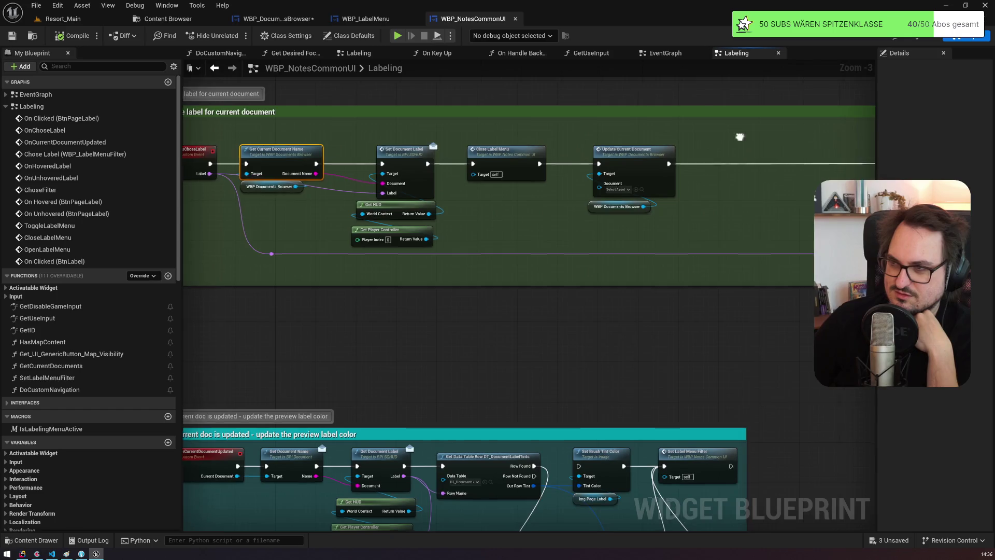
drag(613, 143, 667, 123)
drag(755, 184, 282, 206)
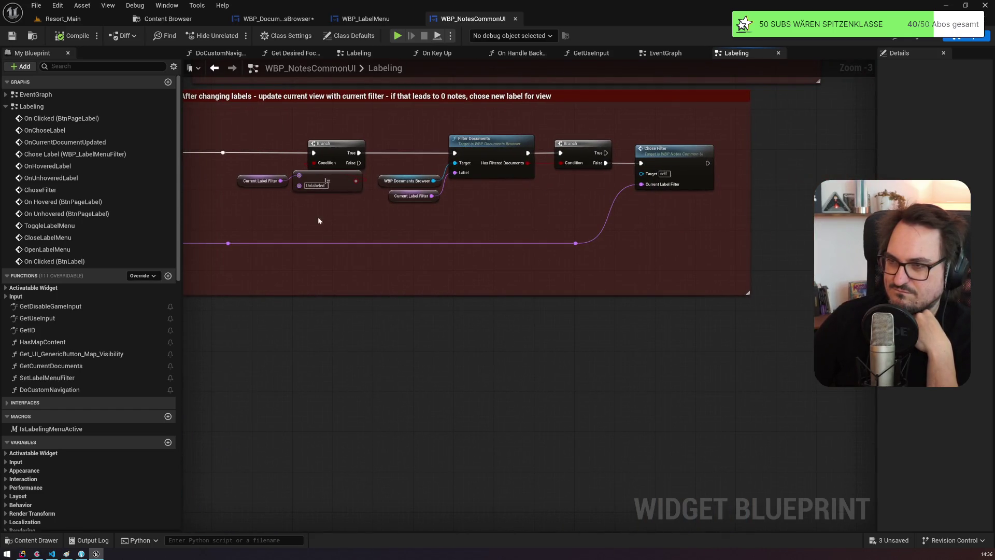
Step: Inspect the Filter Documents node, its target input, and the Chose Filter call
mouse_move(399, 221)
mouse_down()
mouse_move(483, 149)
mouse_move(493, 156)
mouse_up()
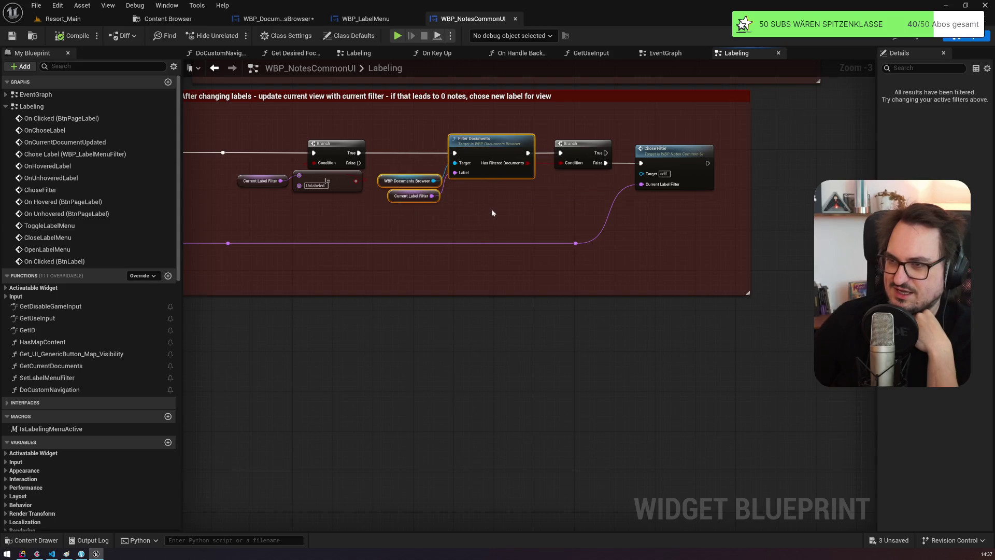
click(496, 137)
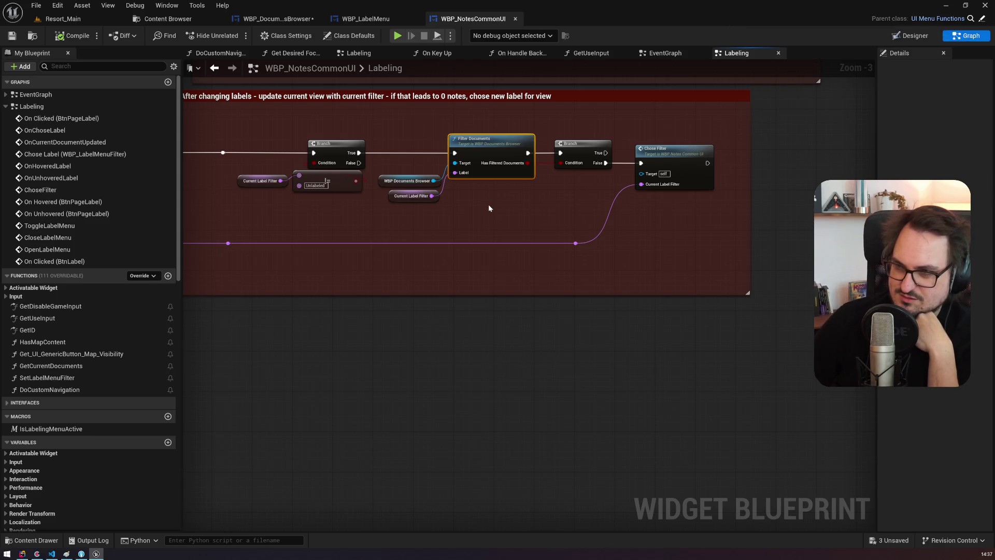
scroll(430, 179, up, 3)
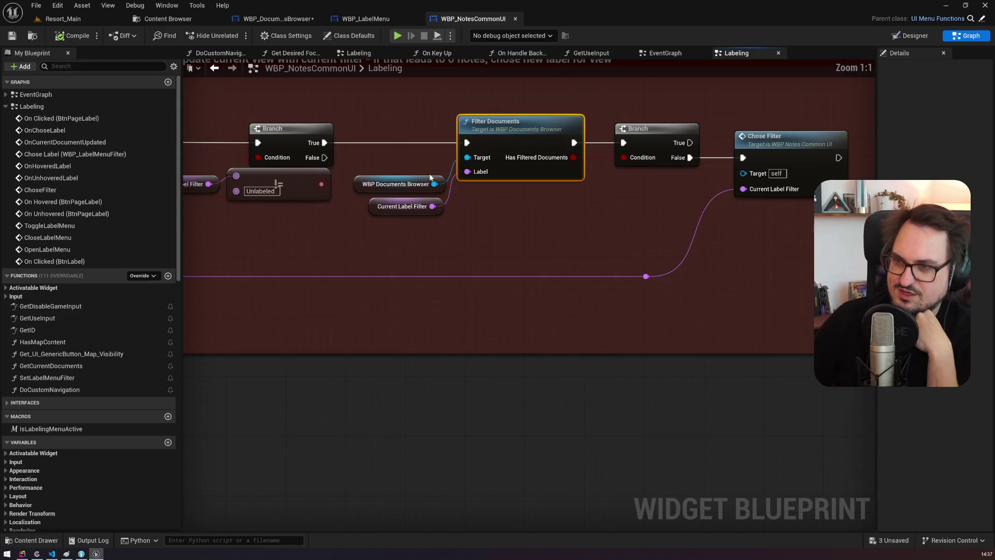
click(386, 185)
click(510, 173)
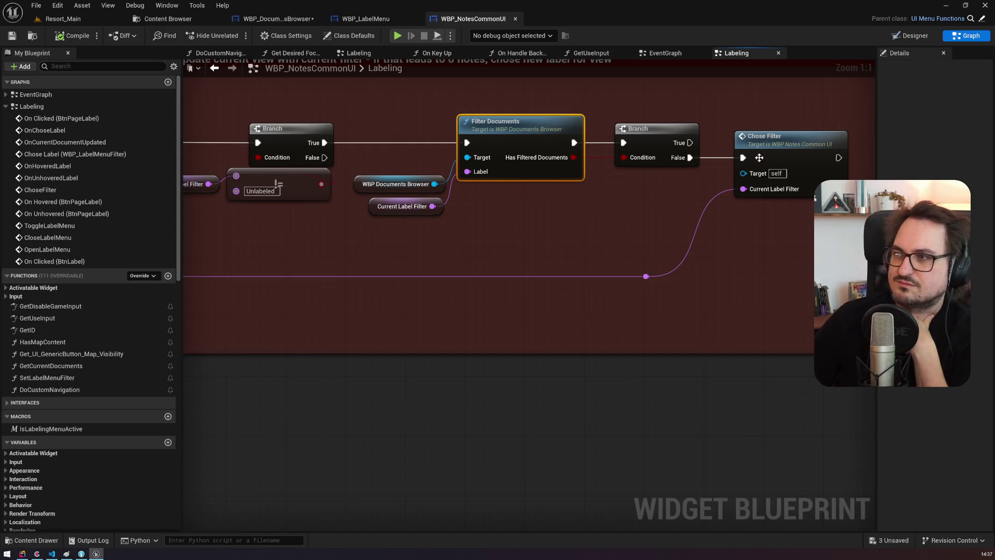
click(790, 146)
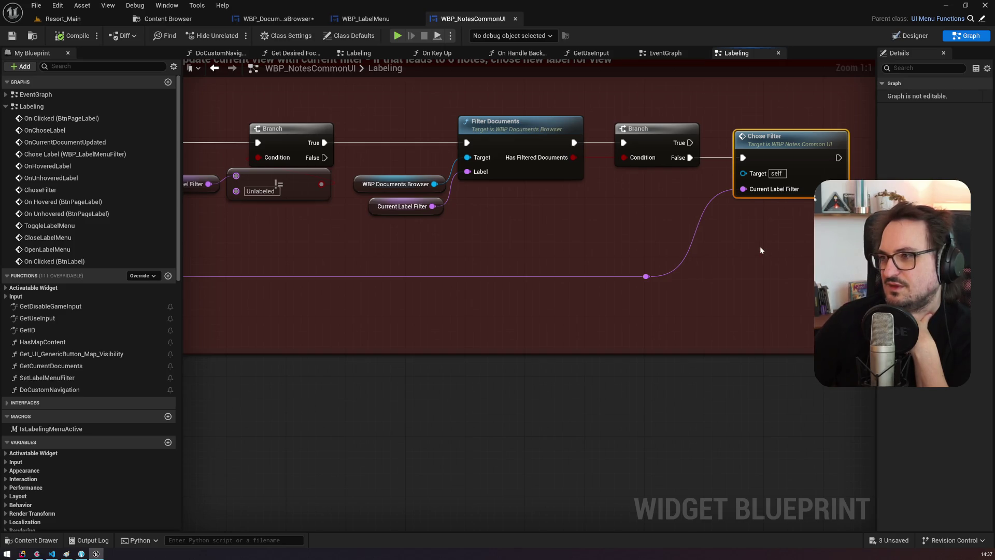
Step: Jump to the ChoseFilter event, check Current Label Filter's default value, then bring up Claude
double_click(784, 152)
drag(626, 346, 398, 329)
scroll(424, 337, down, 1)
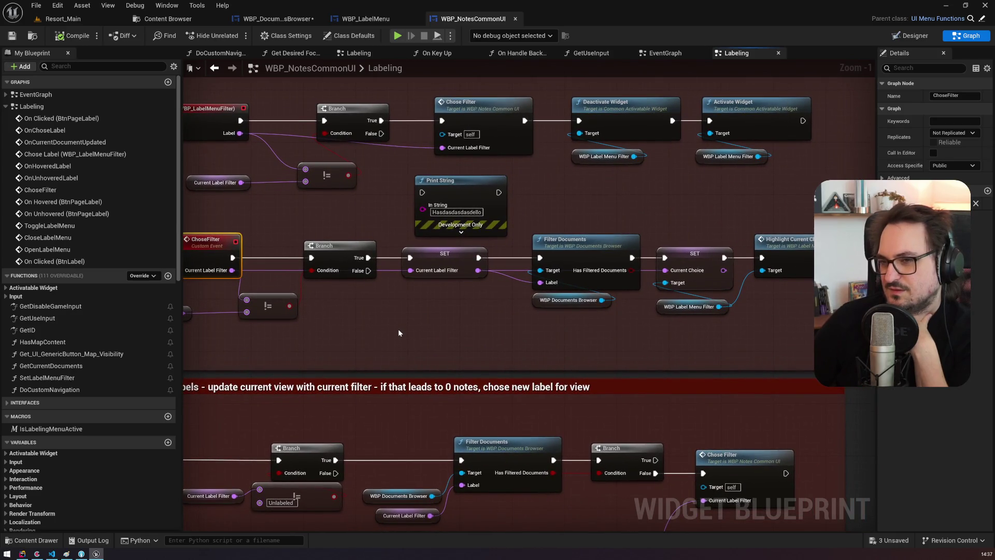
scroll(399, 330, down, 1)
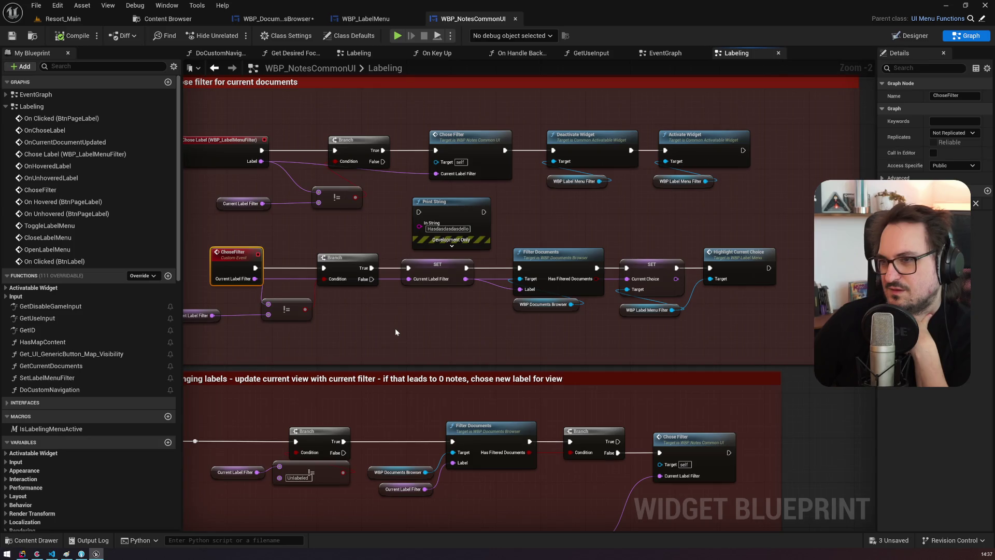
drag(395, 328, 313, 226)
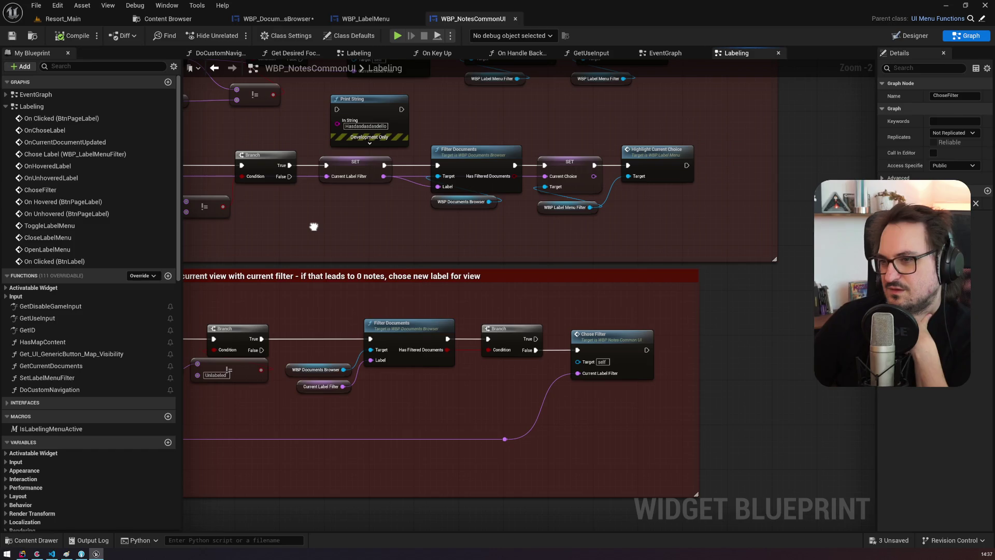
click(321, 389)
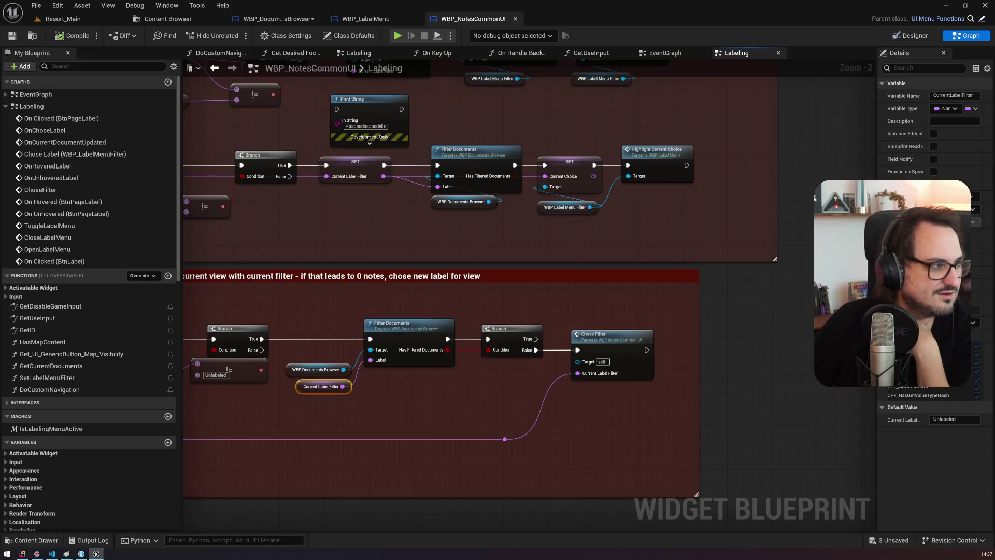
key(ctrl+alt+space)
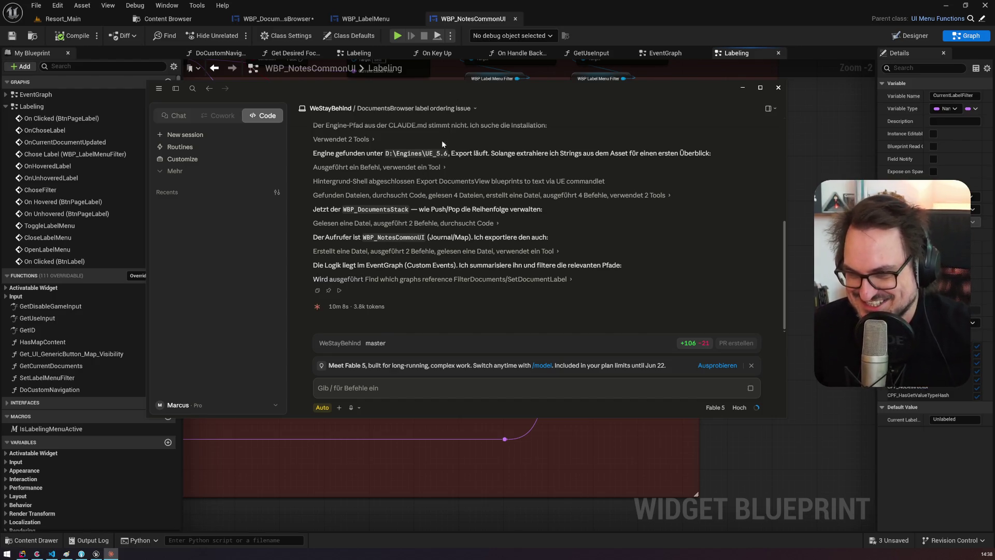
Step: Switch away from the Claude window with Alt+Tab to reveal the Labeling graph
key(alt+Tab)
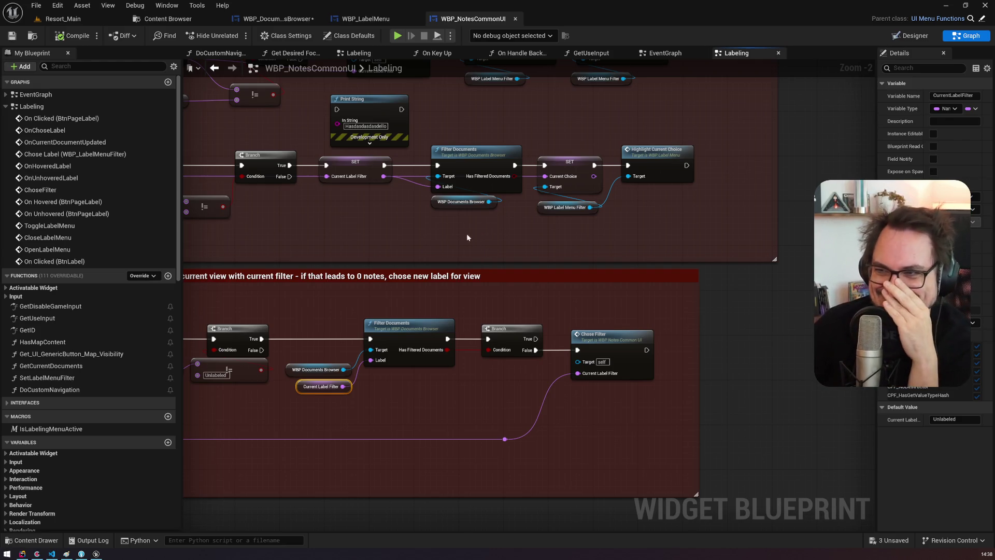
Step: Review the Filter Documents and Chose Filter nodes in the After changing labels section
drag(461, 253, 557, 318)
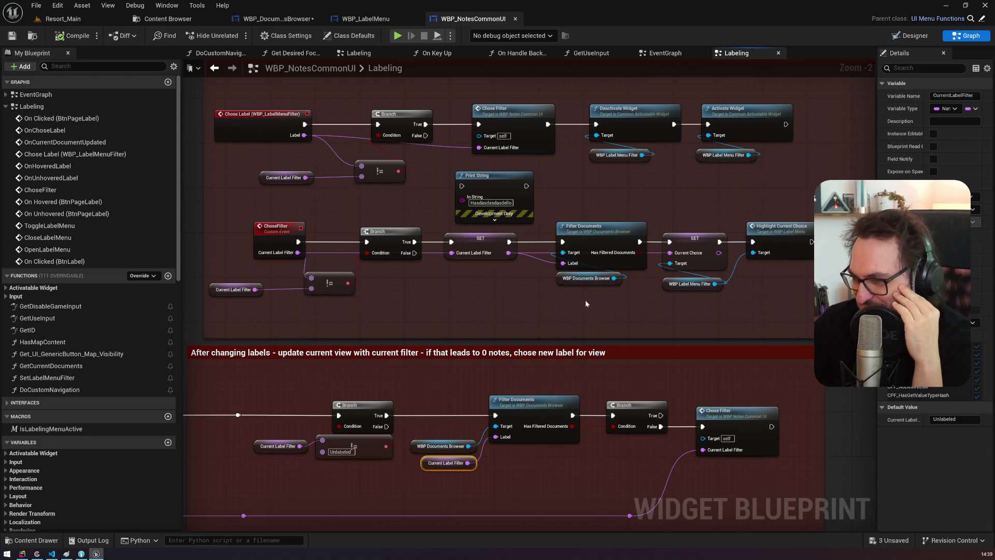
click(587, 241)
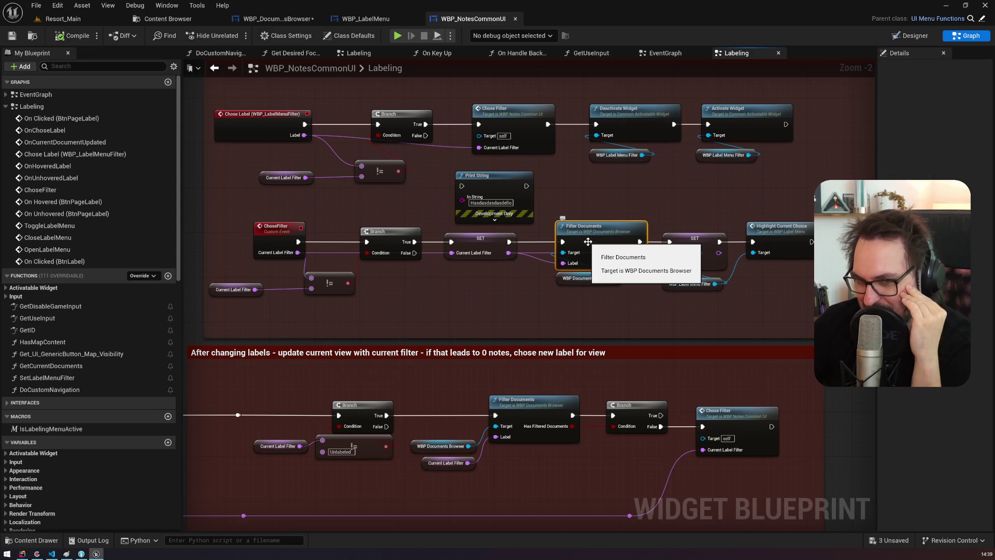
click(735, 413)
mouse_move(726, 392)
mouse_down()
mouse_move(672, 296)
mouse_move(652, 286)
mouse_move(663, 283)
mouse_up()
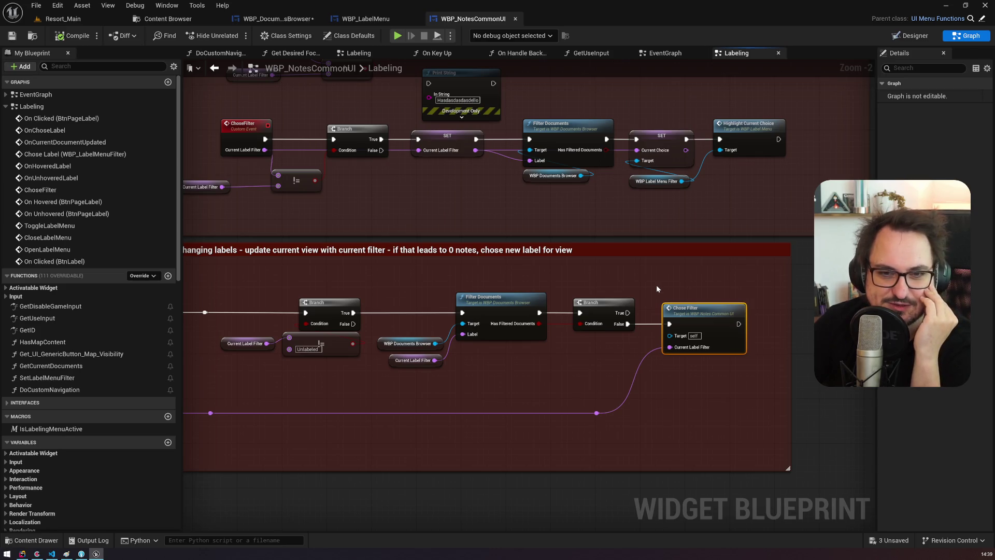
Step: Go via WBP_LabelMenu to WBP_DocumentsBrowser's FilterDocuments graph and view its starting nodes
click(380, 20)
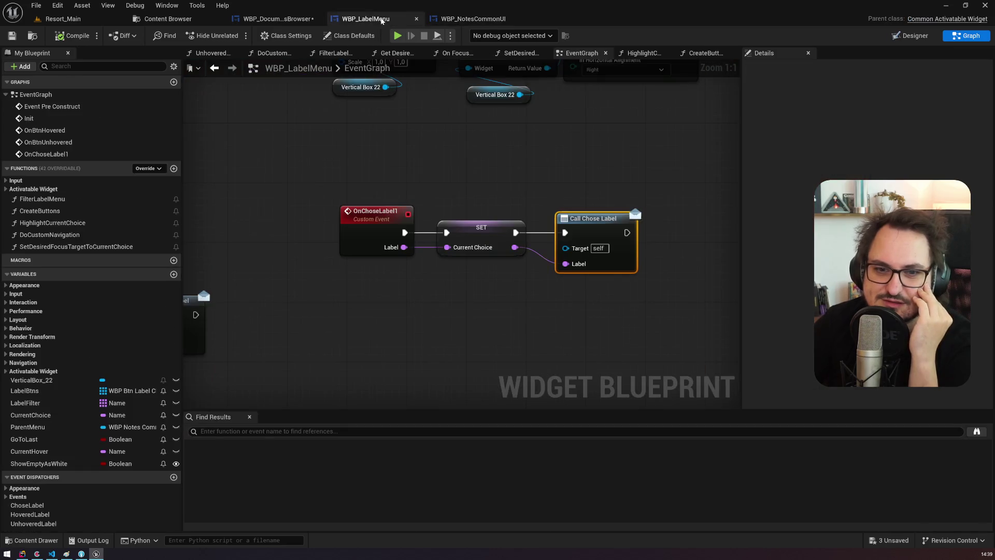
click(297, 20)
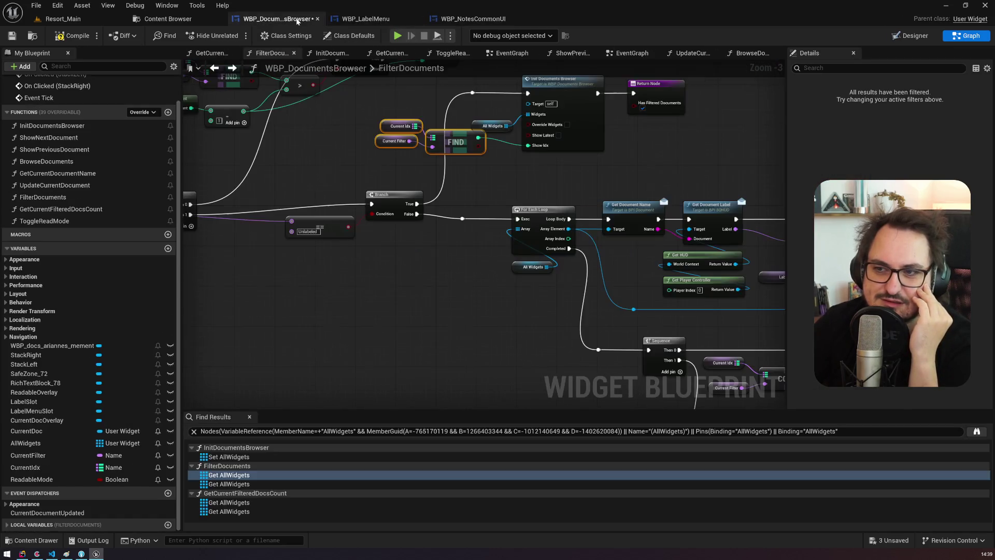
drag(301, 146, 376, 203)
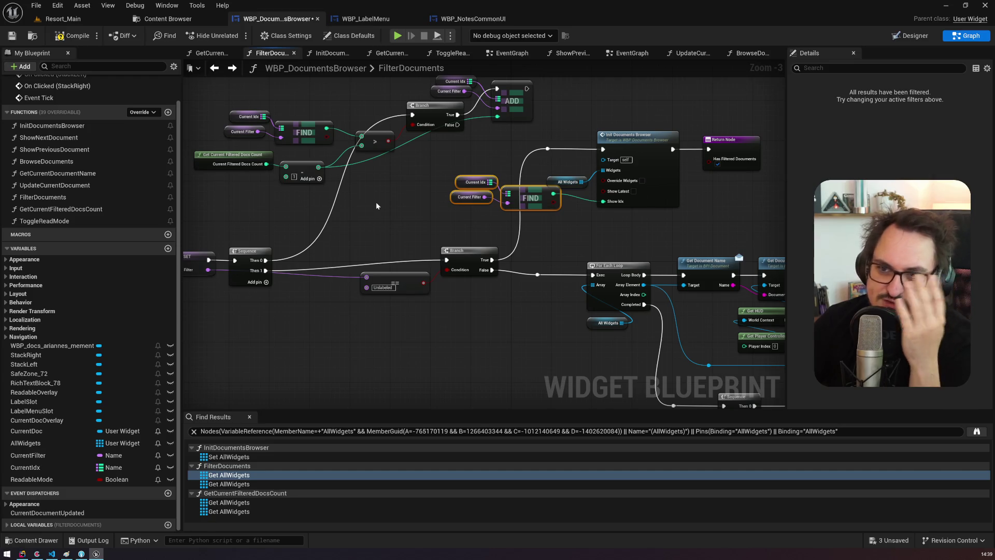
mouse_move(376, 206)
mouse_down()
mouse_move(493, 193)
mouse_move(347, 153)
mouse_up()
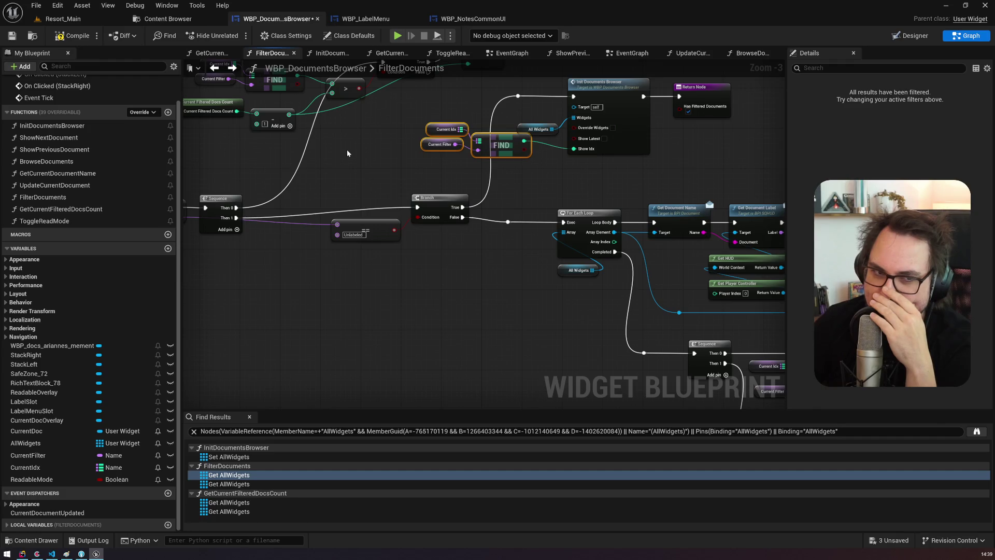
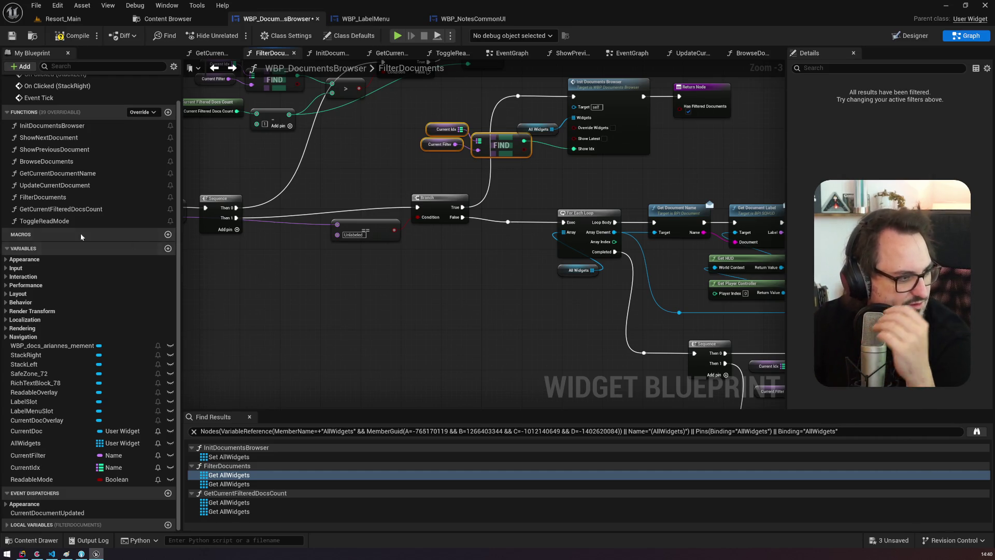
Step: Bring up Claude's label-ordering analysis, enlarge its interface, then restore the window to a smaller size
key(alt+Tab)
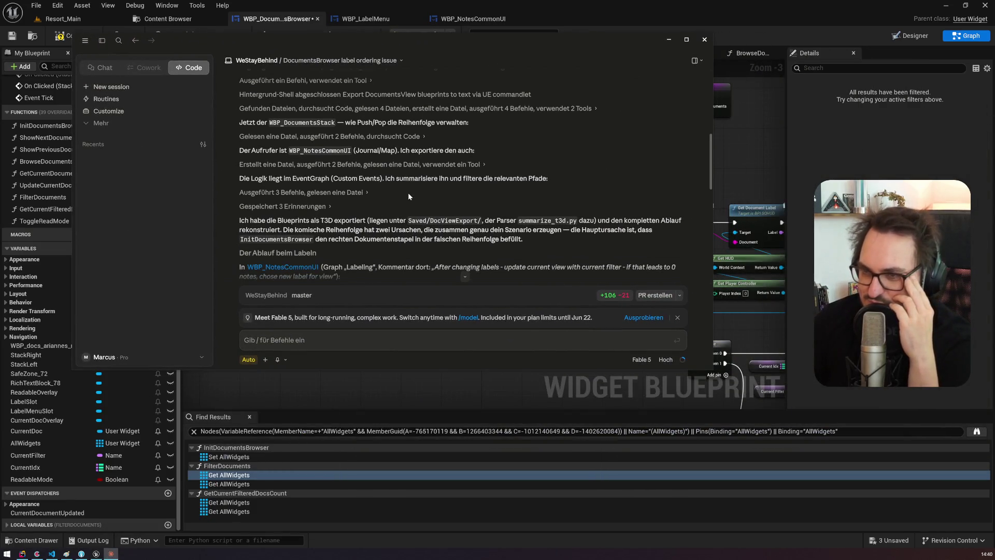
scroll(408, 192, down, 1)
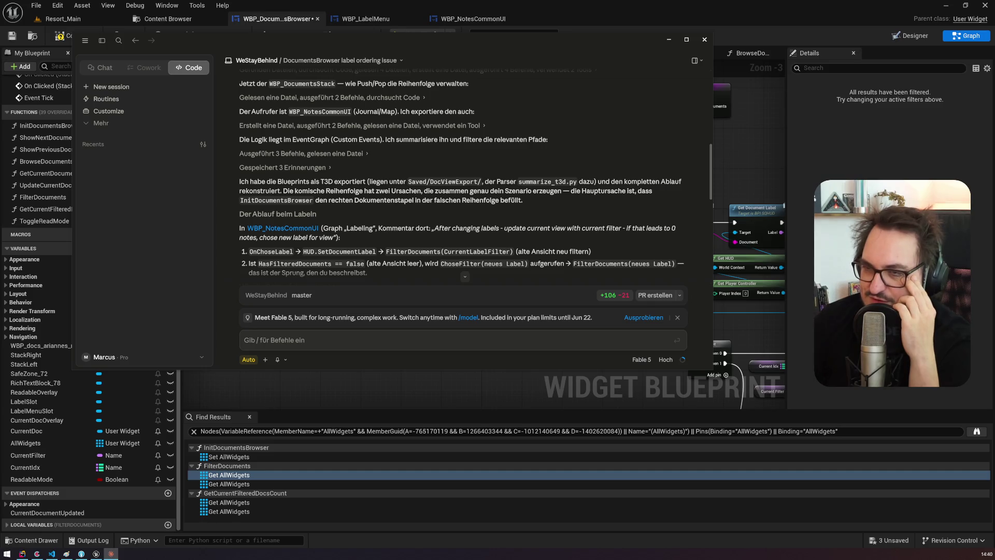
mouse_move(287, 191)
mouse_down()
mouse_move(314, 200)
mouse_move(561, 190)
mouse_up()
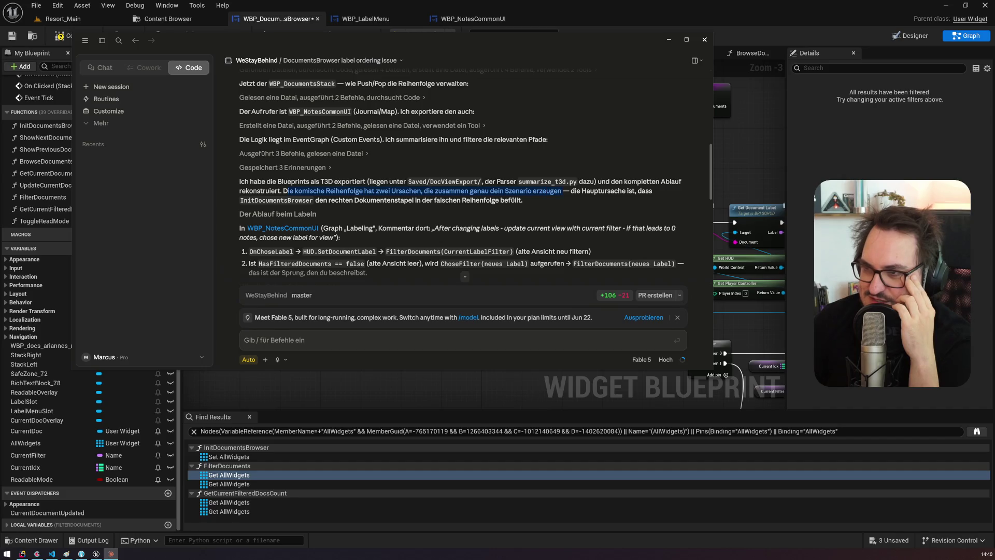
click(686, 40)
click(502, 181)
key(ctrl+plus)
key(ctrl+plus)
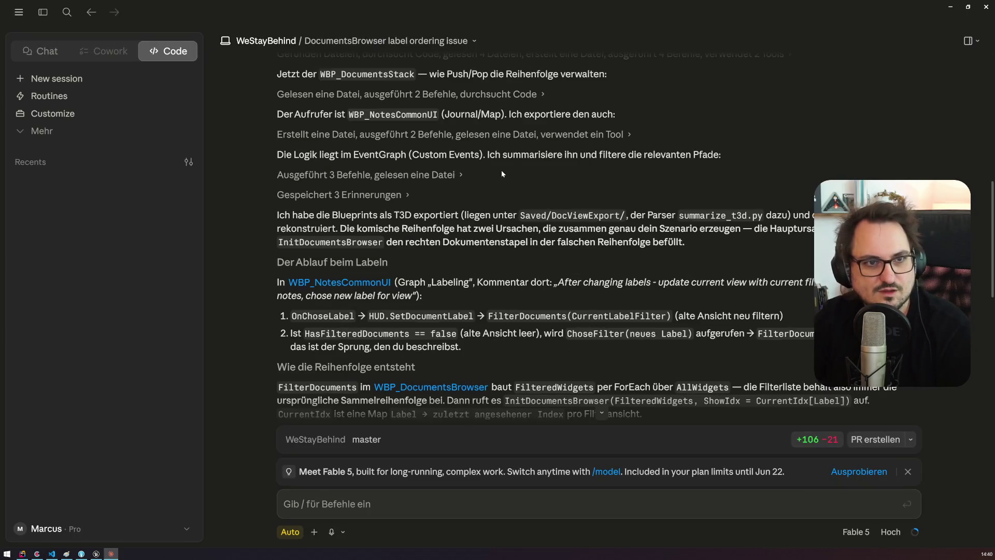
mouse_move(683, 4)
mouse_down()
mouse_move(542, 31)
mouse_move(361, 35)
mouse_move(332, 19)
mouse_up()
Step: Minimize Unreal, VS Code and the other windows, and close Paint with 'Nicht speichern'
click(946, 5)
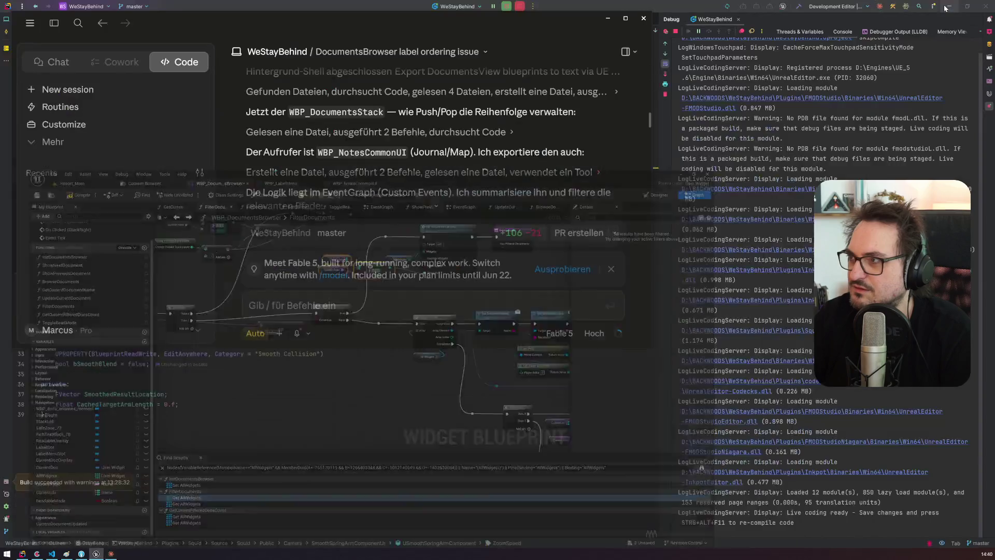
click(946, 6)
click(946, 7)
click(948, 8)
click(927, 8)
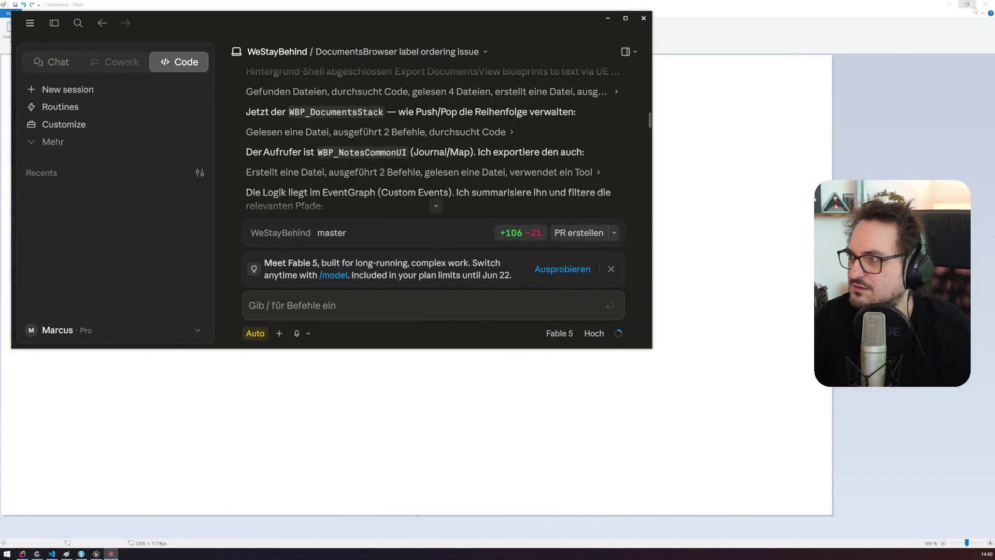
click(984, 4)
click(516, 285)
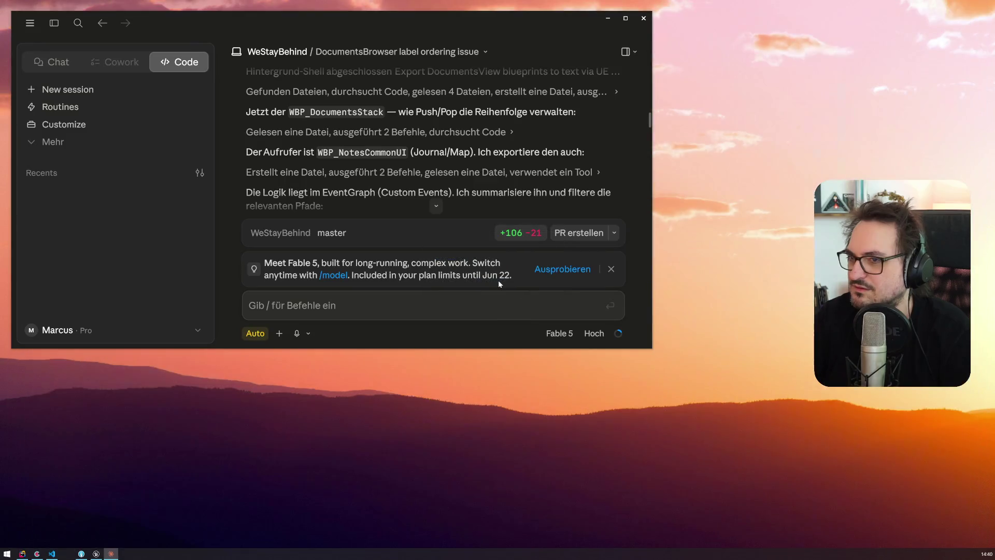
Step: Enlarge the Claude window and read its explanation of the jump to the new label
drag(650, 349, 796, 542)
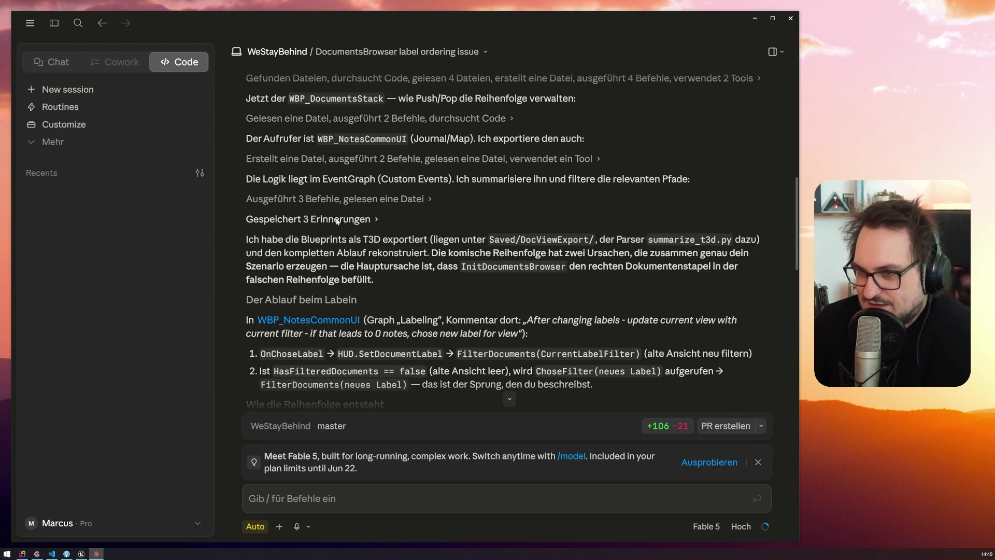
scroll(445, 236, down, 1)
scroll(445, 235, down, 1)
mouse_move(363, 227)
mouse_down()
mouse_move(545, 228)
mouse_move(555, 242)
mouse_up()
click(545, 228)
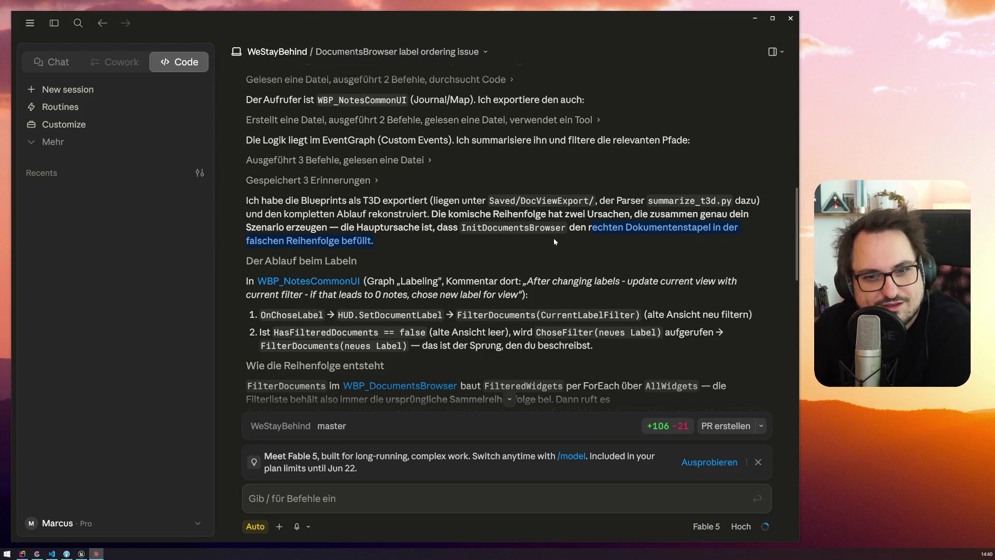
scroll(556, 236, down, 3)
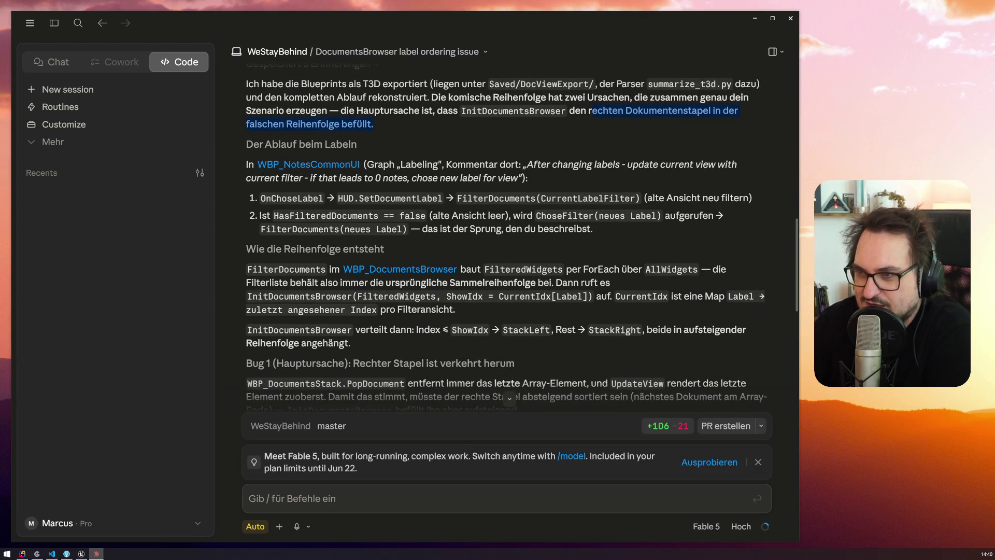
mouse_move(587, 164)
mouse_down()
mouse_move(452, 165)
mouse_move(379, 178)
mouse_move(518, 178)
mouse_move(312, 198)
mouse_move(740, 198)
mouse_move(290, 207)
mouse_move(509, 226)
mouse_move(511, 216)
mouse_move(700, 215)
mouse_move(402, 229)
mouse_move(581, 229)
mouse_up()
click(599, 231)
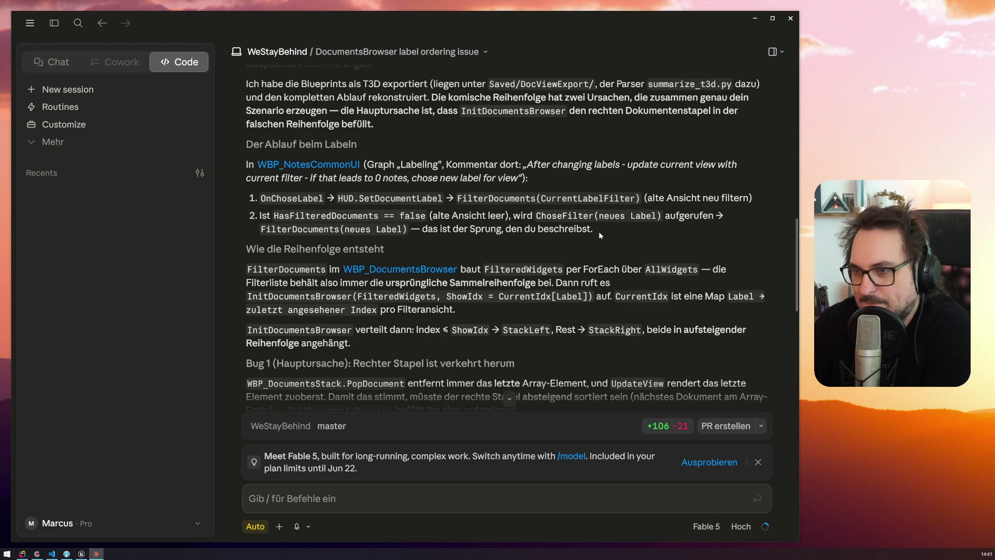
mouse_move(541, 215)
mouse_down()
mouse_move(407, 229)
mouse_move(599, 229)
mouse_move(270, 223)
mouse_up()
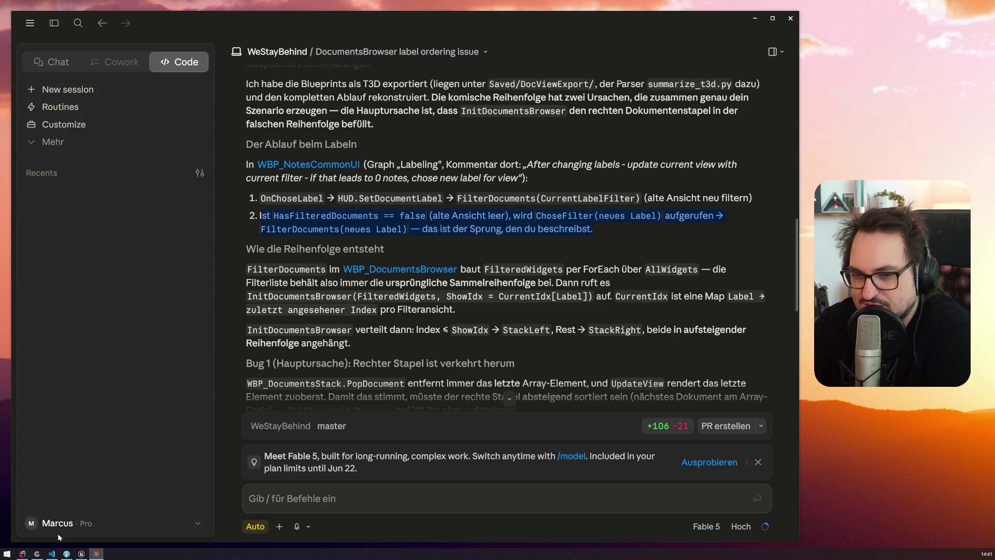
Step: Check the Filter Documents call in WBP_NotesCommonUI's Labeling graph, then continue reading in Claude
click(81, 553)
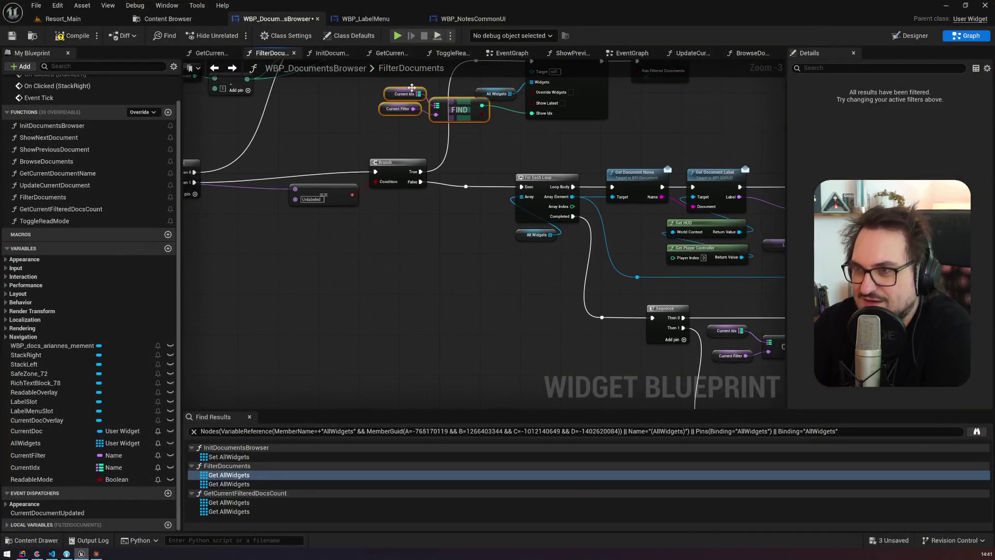
click(473, 19)
drag(306, 335, 651, 218)
click(96, 554)
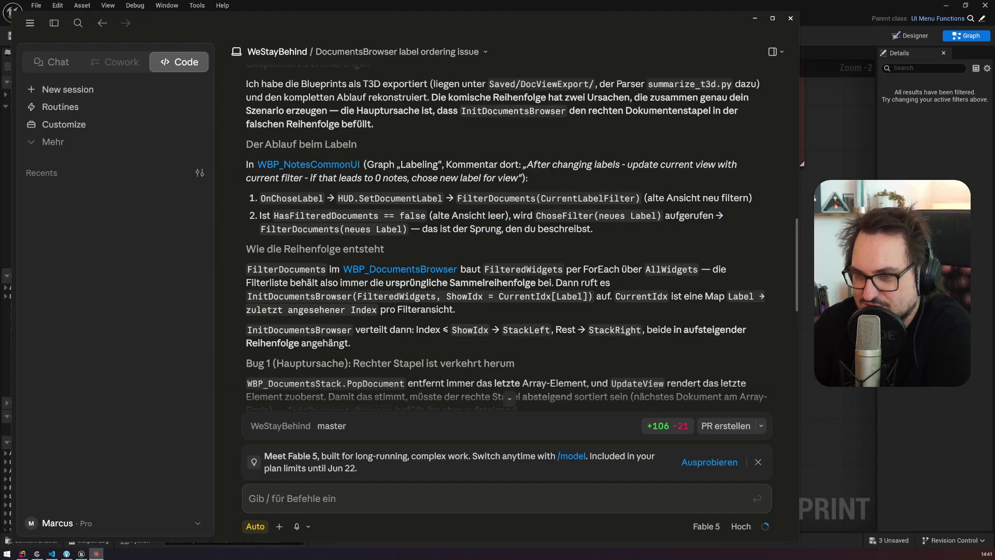
scroll(298, 142, down, 3)
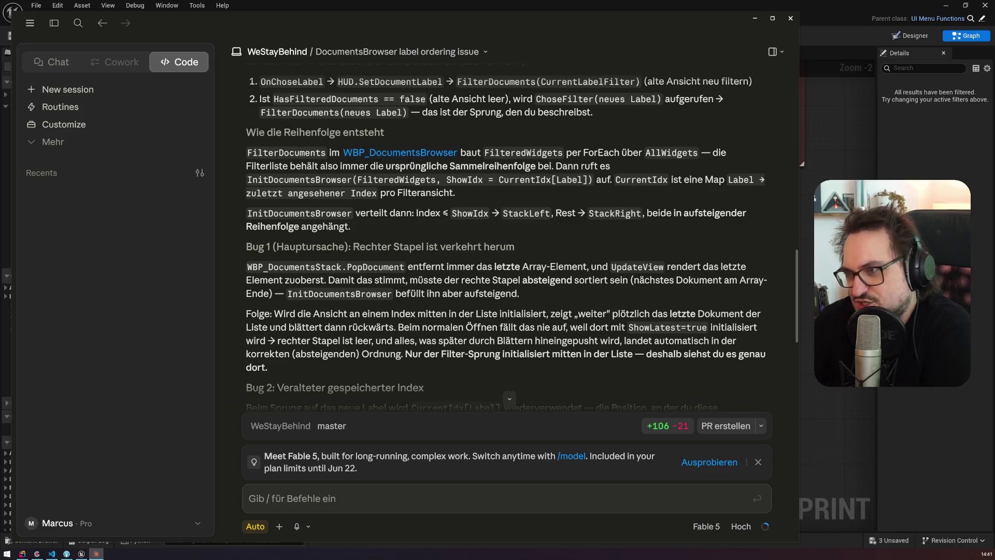
Step: Read Bug 1 and Bug 2, marking the filter order, PopDocument and stale-index passages
mouse_move(260, 166)
mouse_down()
mouse_move(590, 166)
mouse_move(359, 179)
mouse_move(303, 193)
mouse_move(323, 179)
mouse_move(523, 190)
mouse_move(691, 181)
mouse_move(539, 213)
mouse_move(356, 193)
mouse_move(470, 195)
mouse_up()
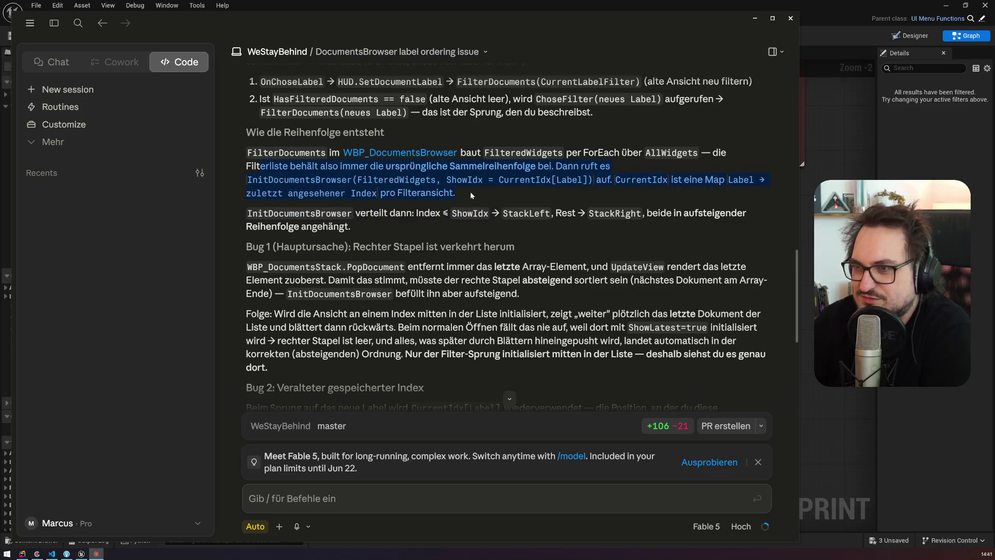
click(471, 195)
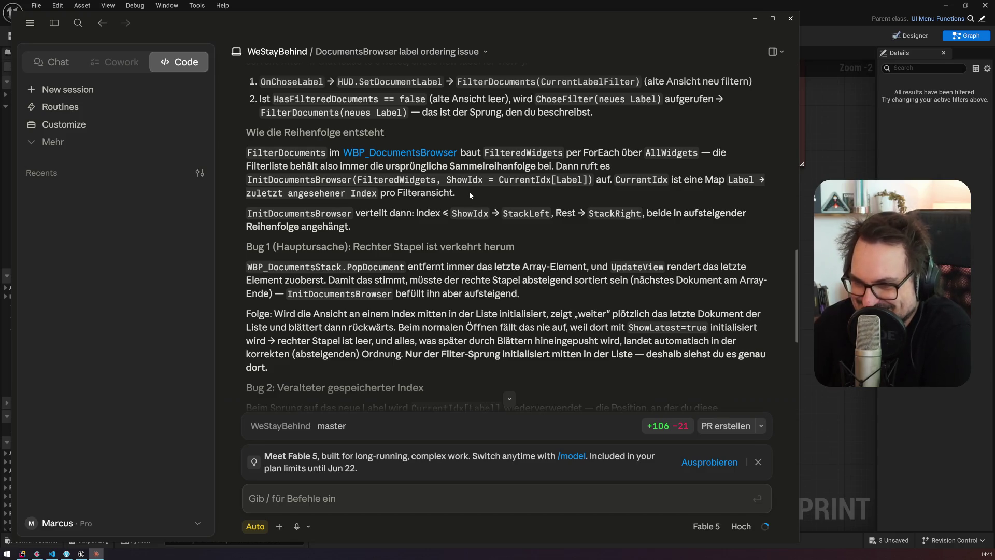
mouse_move(325, 213)
mouse_down()
mouse_move(642, 214)
mouse_move(616, 220)
mouse_up()
scroll(524, 212, down, 3)
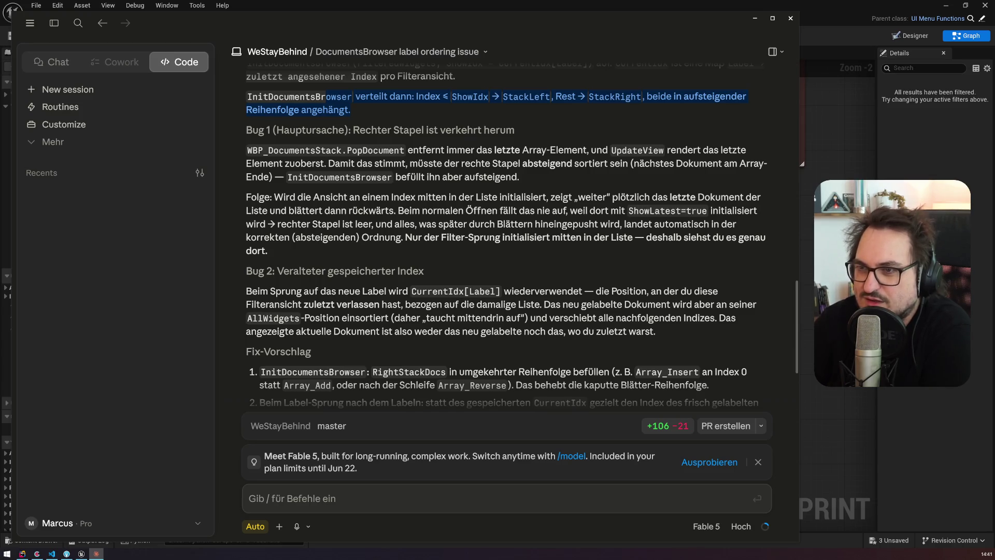
mouse_move(409, 150)
mouse_down()
mouse_move(697, 150)
mouse_move(327, 164)
mouse_up()
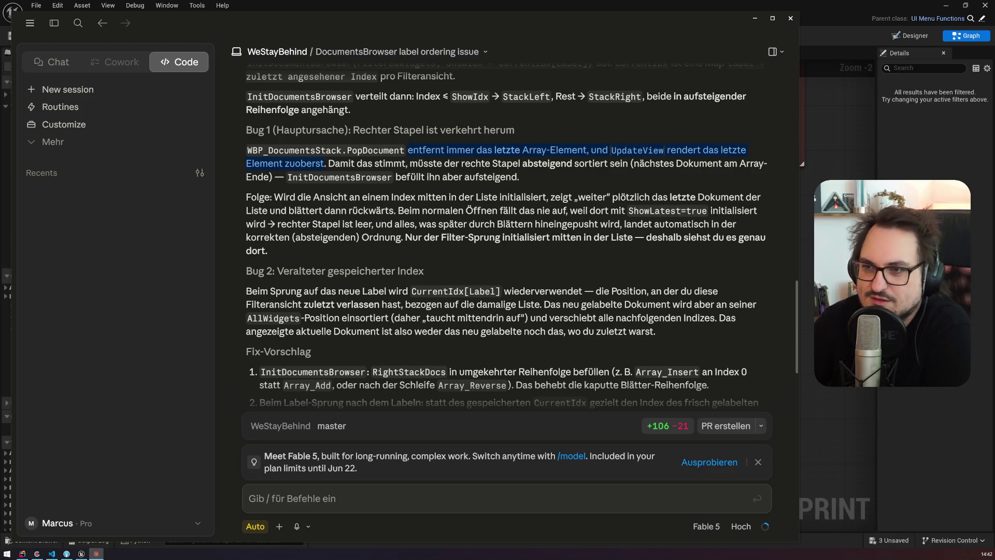
mouse_move(327, 163)
mouse_down()
mouse_move(373, 163)
mouse_move(391, 176)
mouse_move(721, 163)
mouse_up()
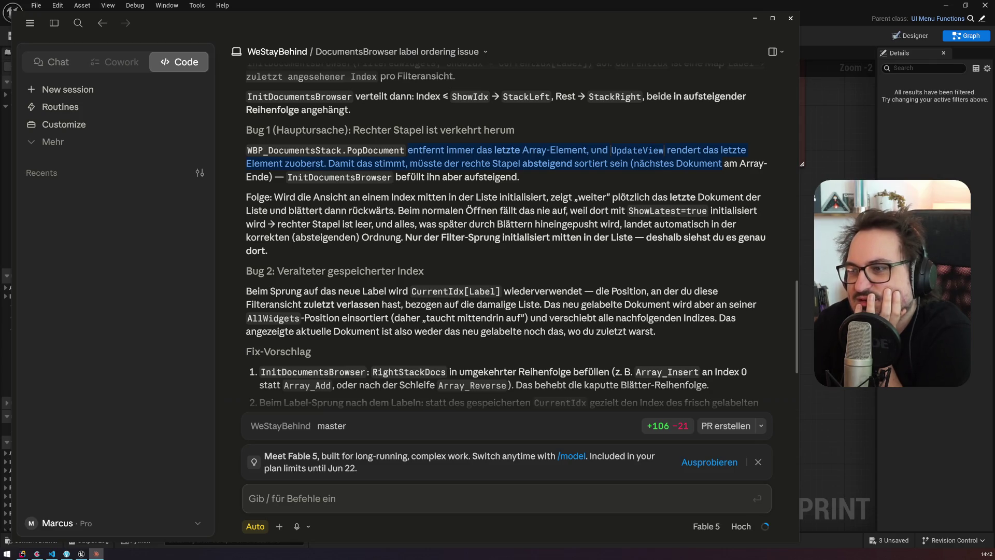
mouse_move(352, 211)
mouse_down()
mouse_move(518, 224)
mouse_move(342, 237)
mouse_move(766, 237)
mouse_move(267, 250)
mouse_up()
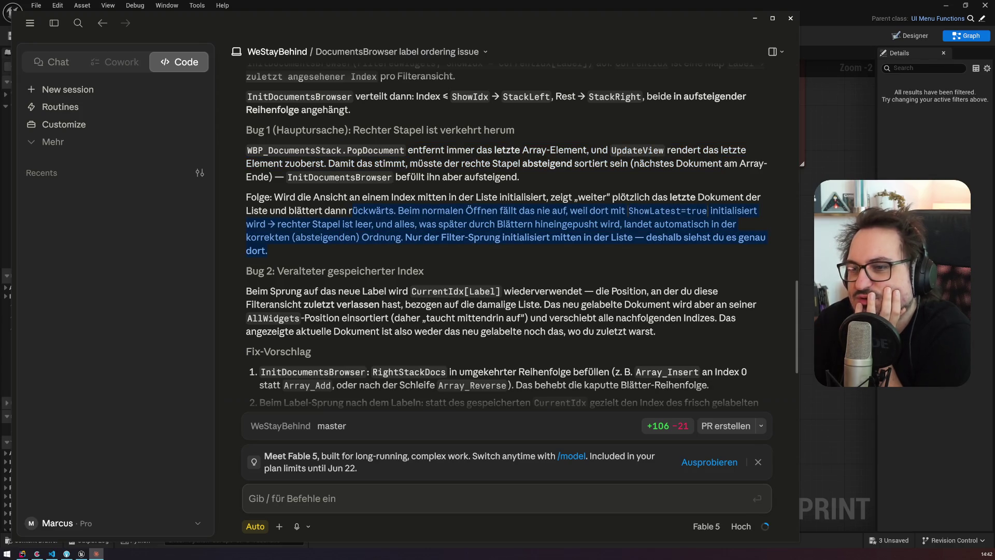
scroll(342, 223, down, 3)
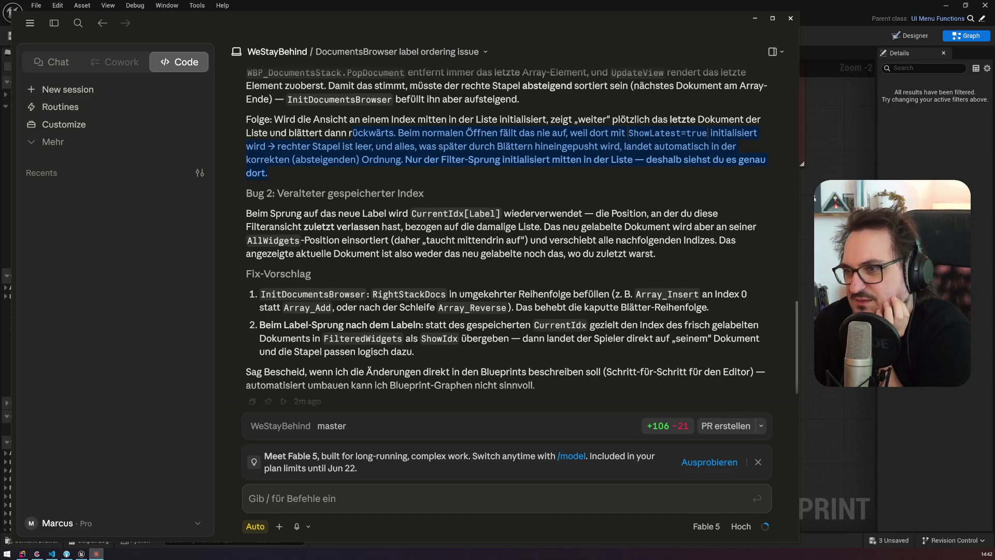
mouse_move(540, 227)
mouse_down()
mouse_move(241, 214)
mouse_move(247, 93)
mouse_up()
Step: Mark InitDocumentsBrowser in Fix-Vorschlag item 1, then return to Unreal Engine
scroll(466, 233, up, 2)
click(247, 92)
scroll(247, 92, down, 1)
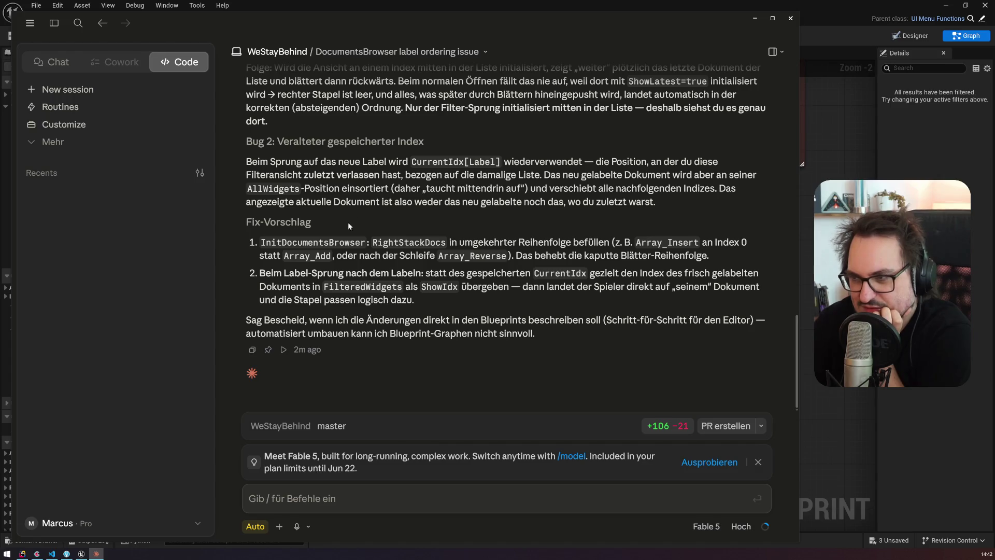
drag(260, 246, 374, 243)
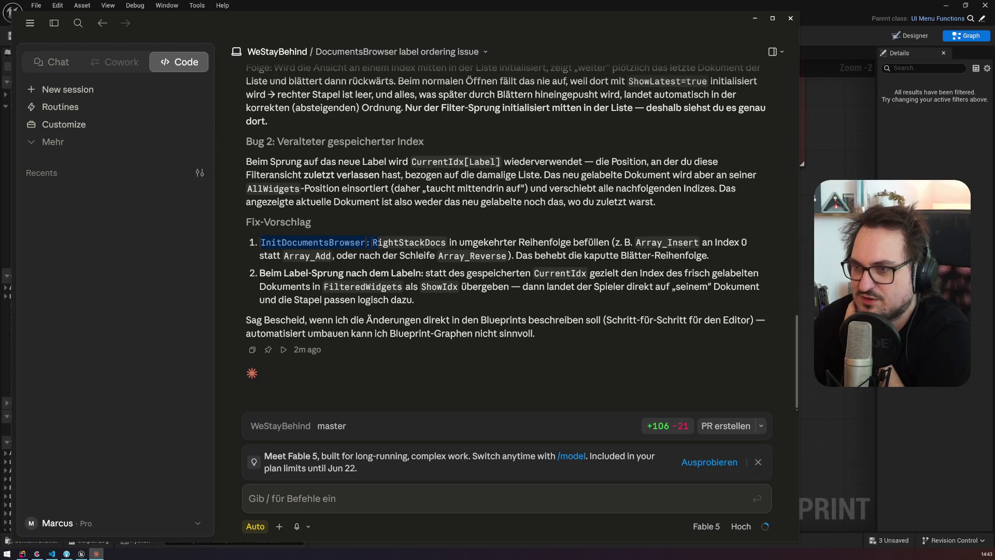
key(alt+Tab)
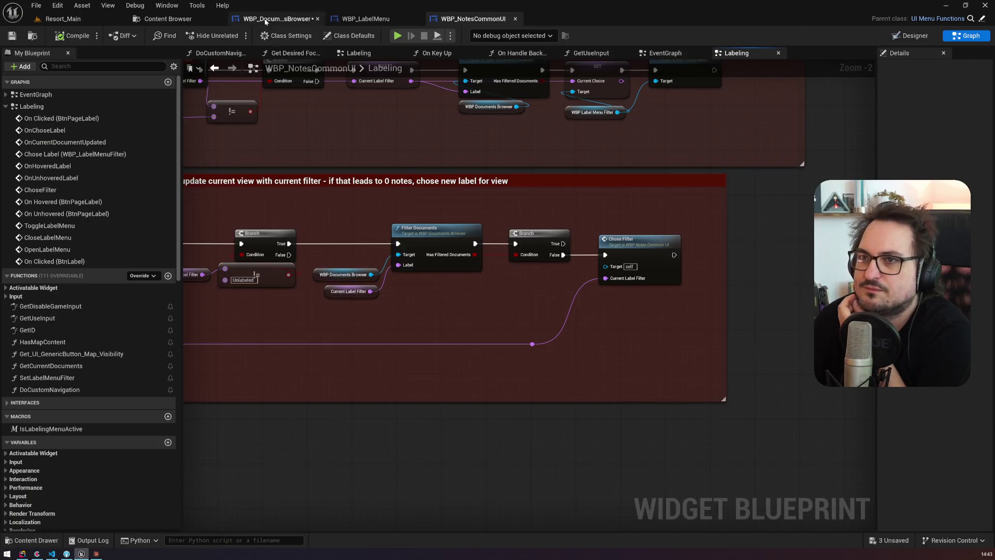
Step: Inspect the InitDocumentsBrowser function graph of WBP_DocumentsBrowser, then bring Claude to the front
click(277, 19)
double_click(52, 126)
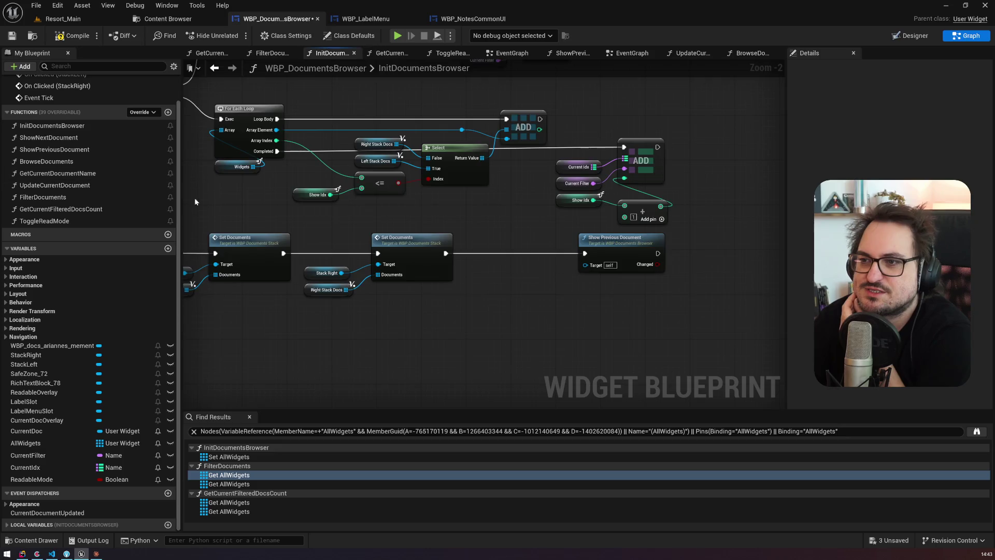
scroll(290, 219, down, 1)
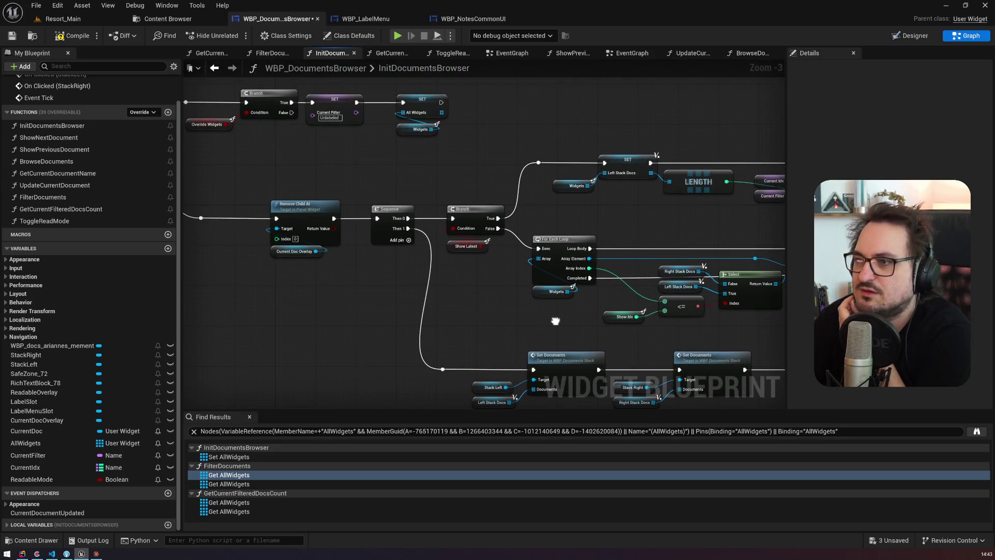
mouse_move(290, 220)
mouse_down()
mouse_move(444, 291)
mouse_move(377, 263)
mouse_up()
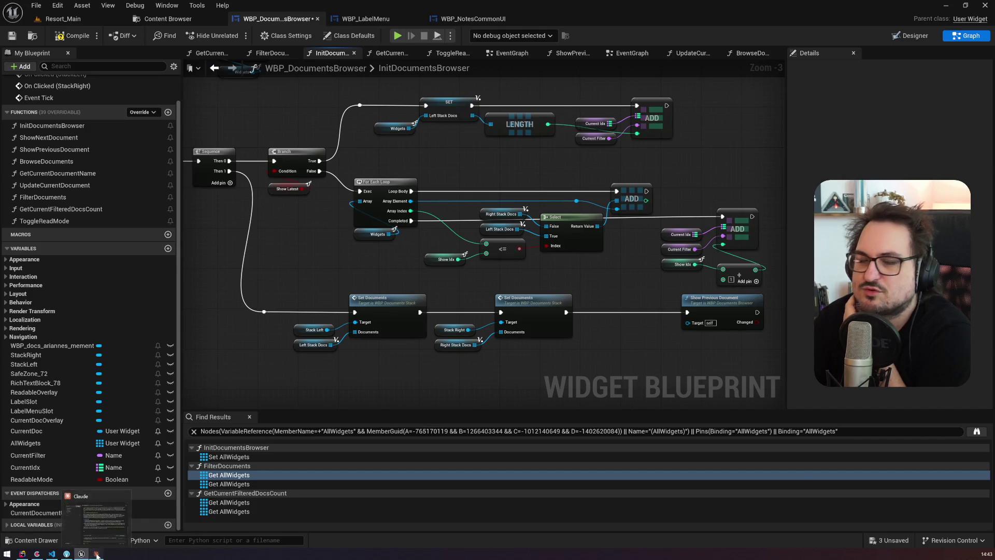
click(96, 554)
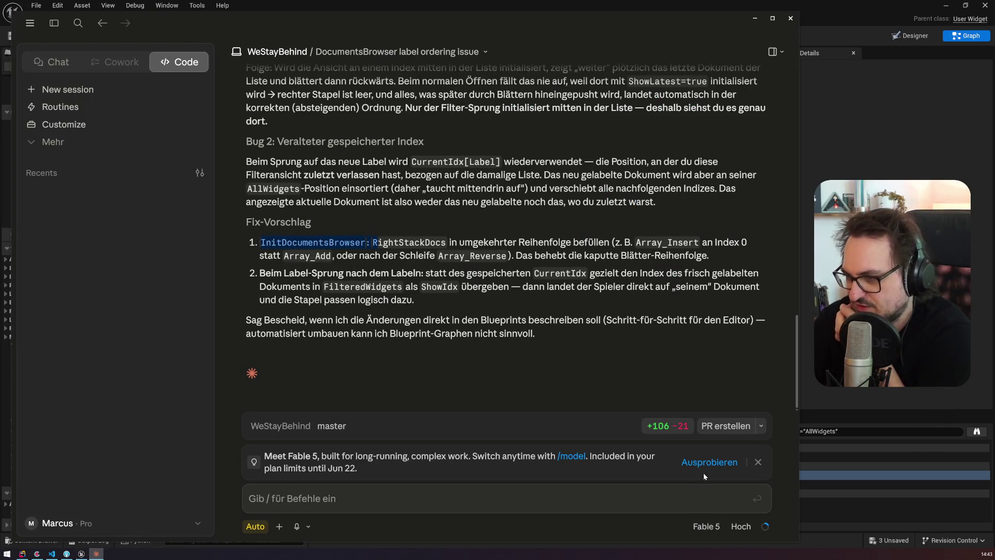
Step: Review the fix for filling RightStackDocs in reverse, dismiss the usage popup, and return to Unreal
mouse_move(391, 404)
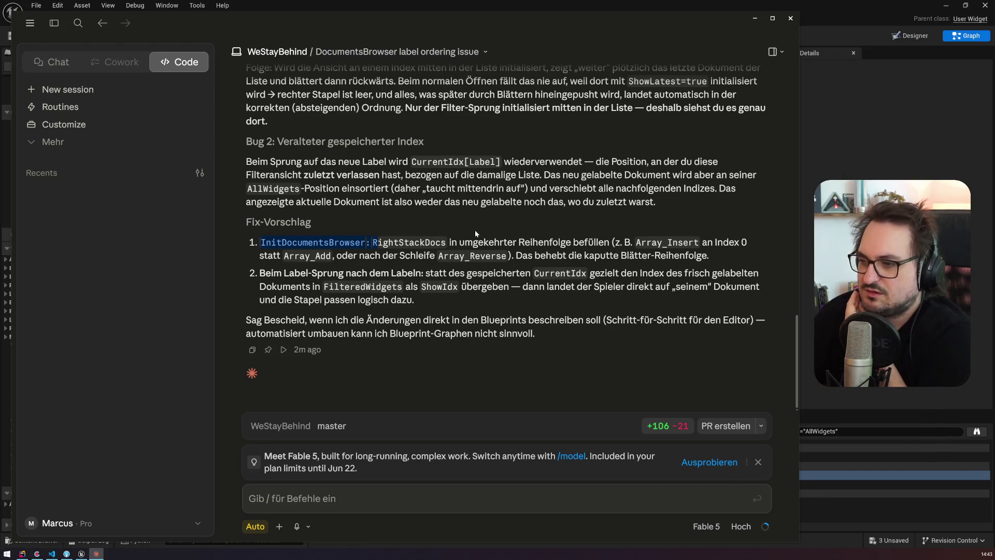
mouse_move(767, 529)
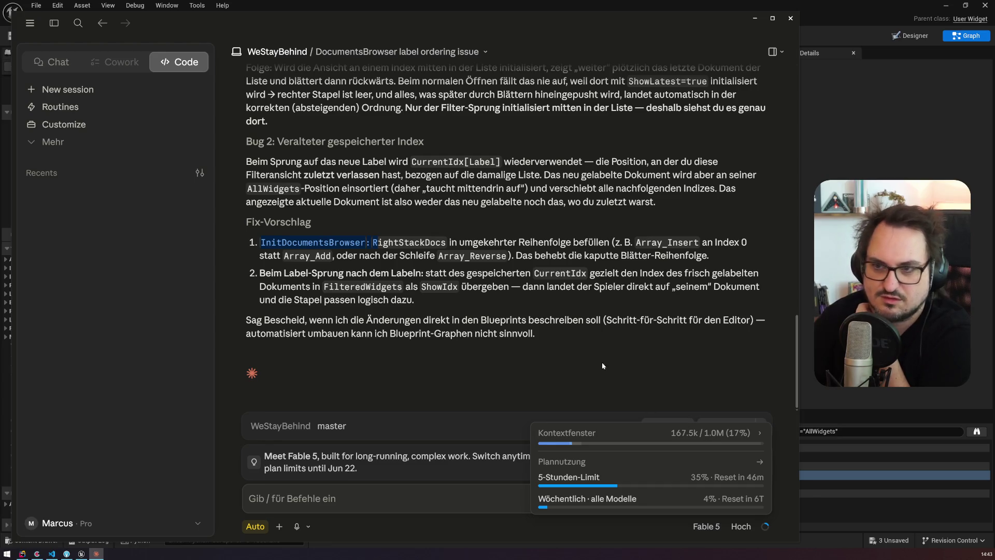
click(587, 352)
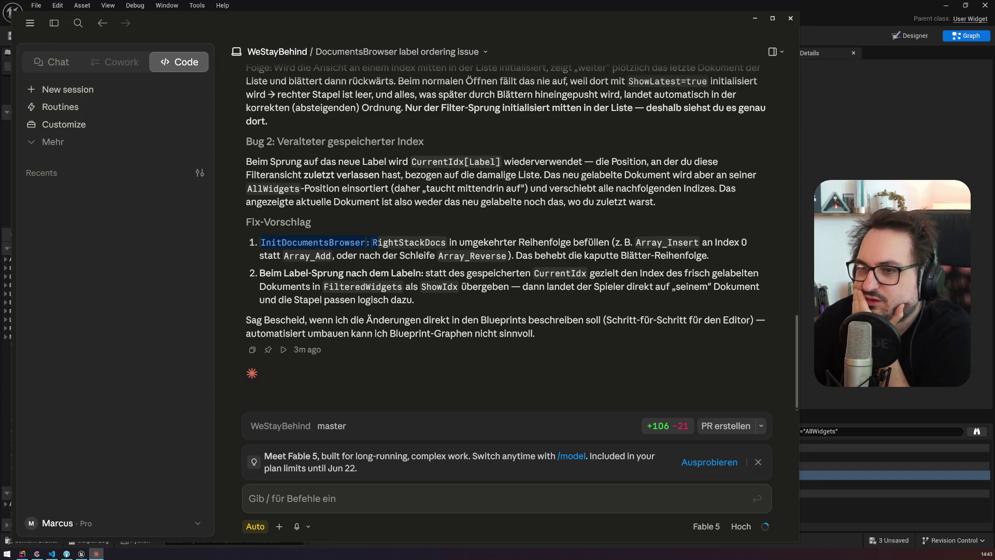
double_click(409, 242)
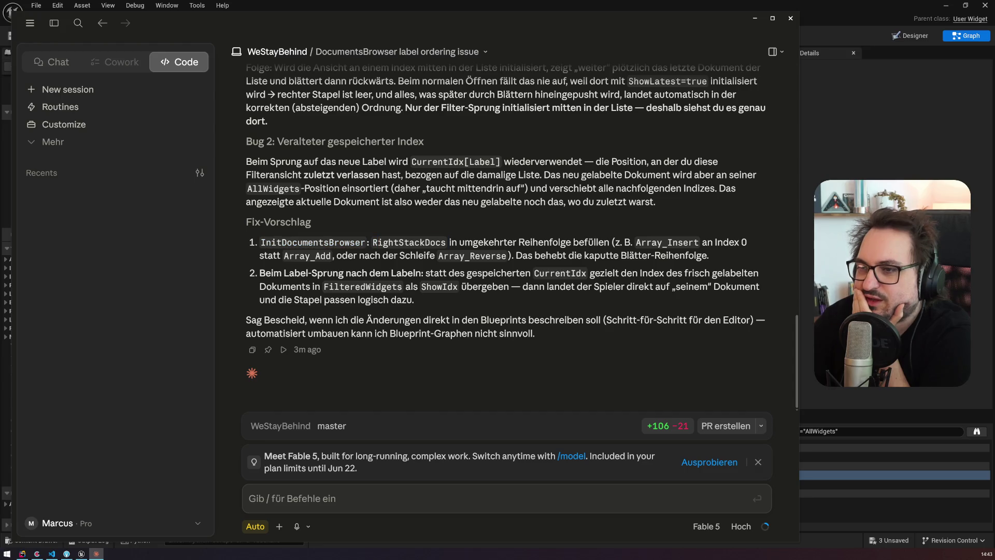
key(alt+Tab)
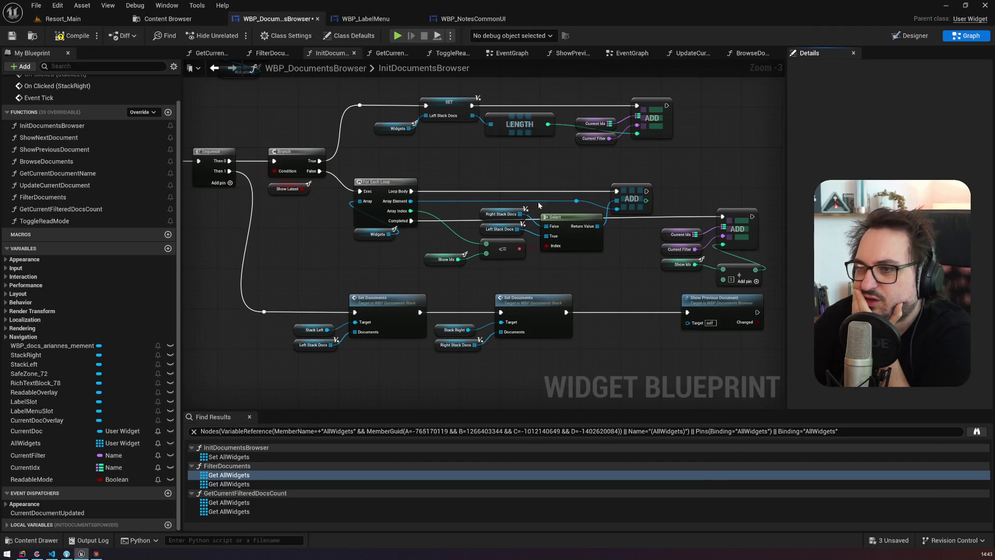
Step: Add a Branch after Loop Body, routing True into the ADD node fed by Left Stack Docs
scroll(491, 195, up, 3)
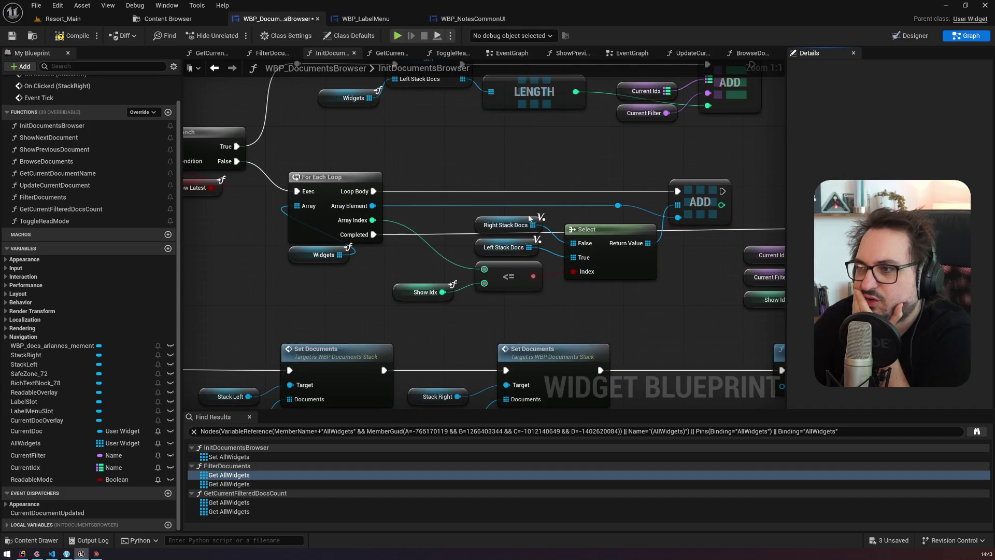
drag(591, 214, 590, 233)
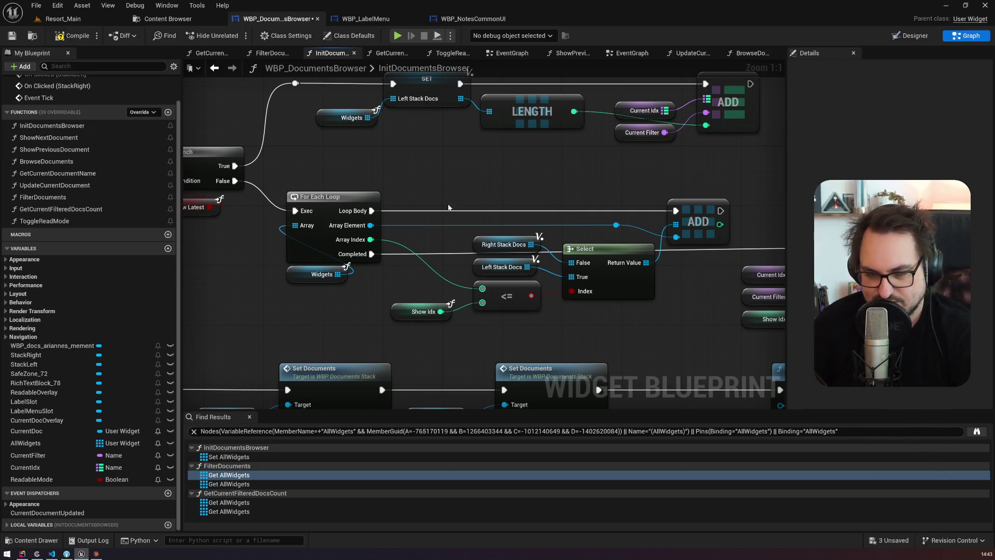
click(459, 172)
drag(456, 165, 363, 161)
mouse_move(279, 207)
mouse_down()
mouse_move(321, 212)
mouse_move(377, 189)
mouse_move(323, 187)
mouse_up()
drag(338, 172, 365, 161)
mouse_move(379, 290)
mouse_down()
mouse_move(362, 273)
mouse_move(384, 294)
mouse_move(351, 191)
mouse_up()
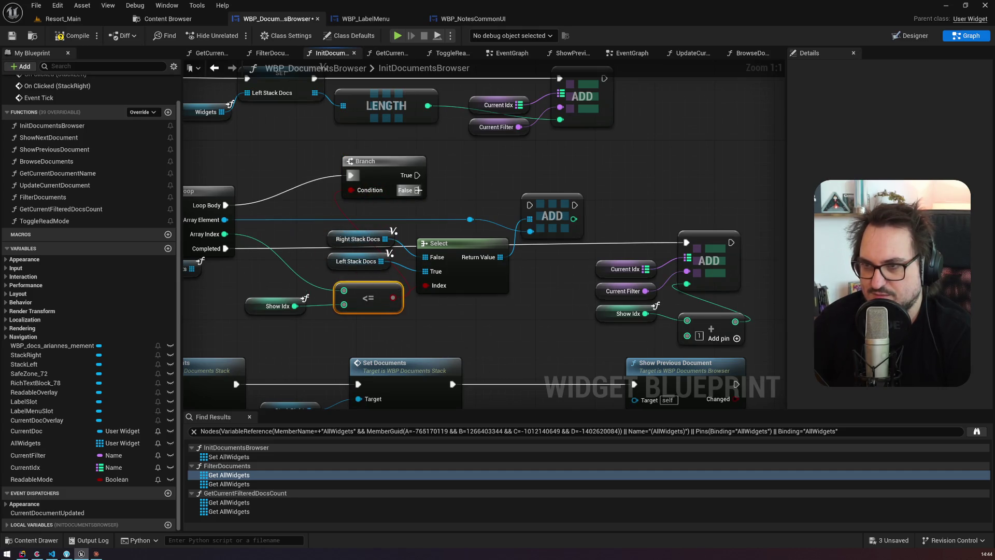
drag(417, 175, 529, 205)
drag(380, 261, 530, 223)
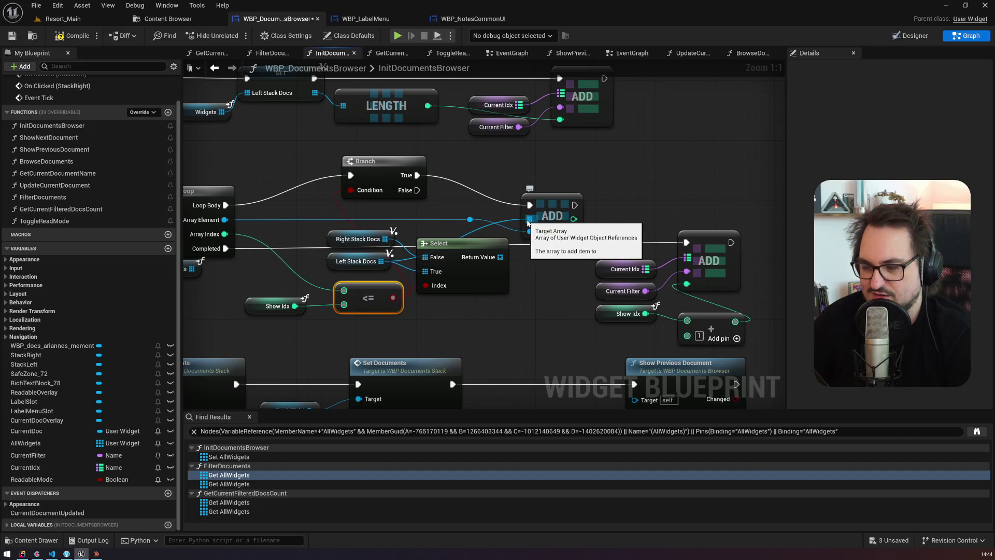
Step: On Branch False, insert each Array Element into a copied Right Stack Docs getter at index 0, then compile
click(357, 239)
key(ctrl+c)
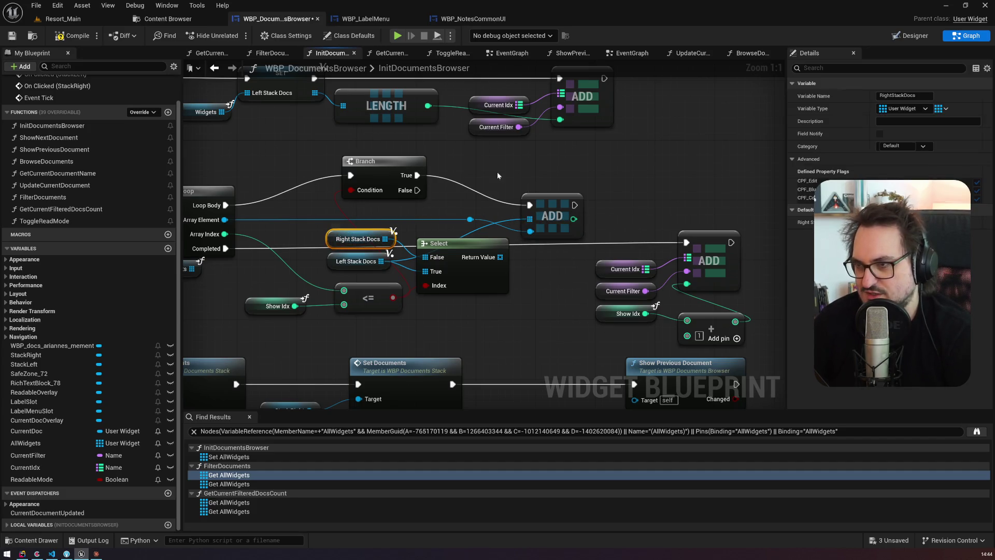
key(ctrl+v)
drag(564, 179, 598, 178)
text(insert)
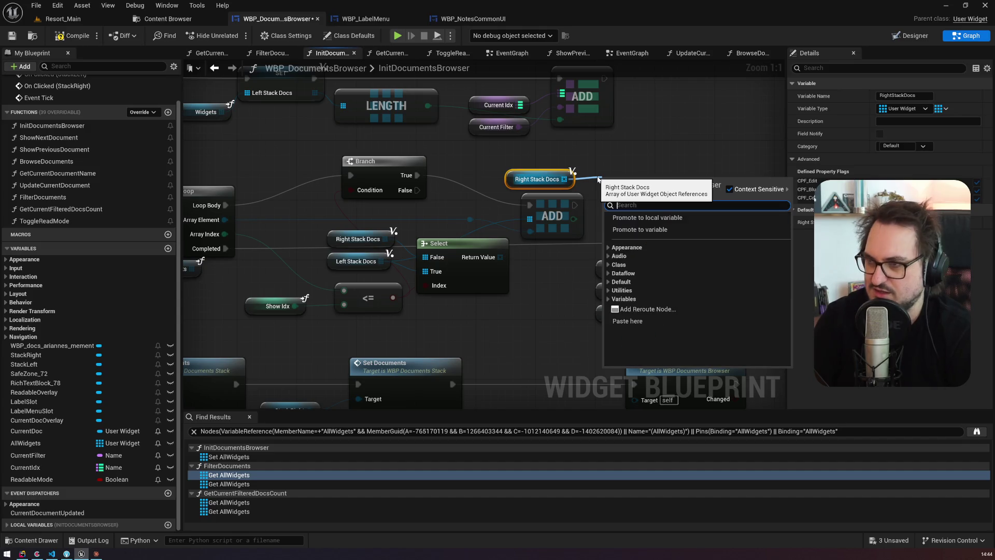
click(637, 237)
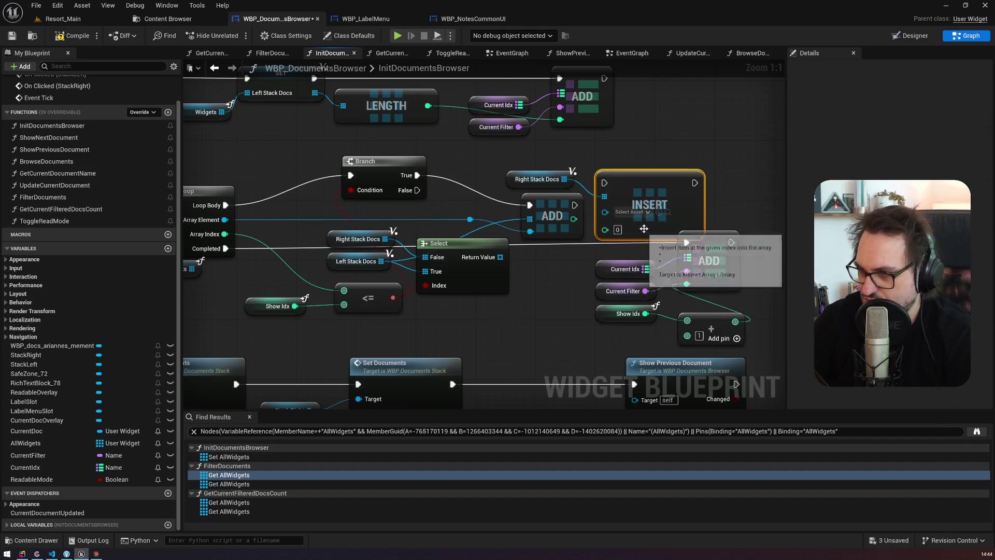
key(alt+Tab)
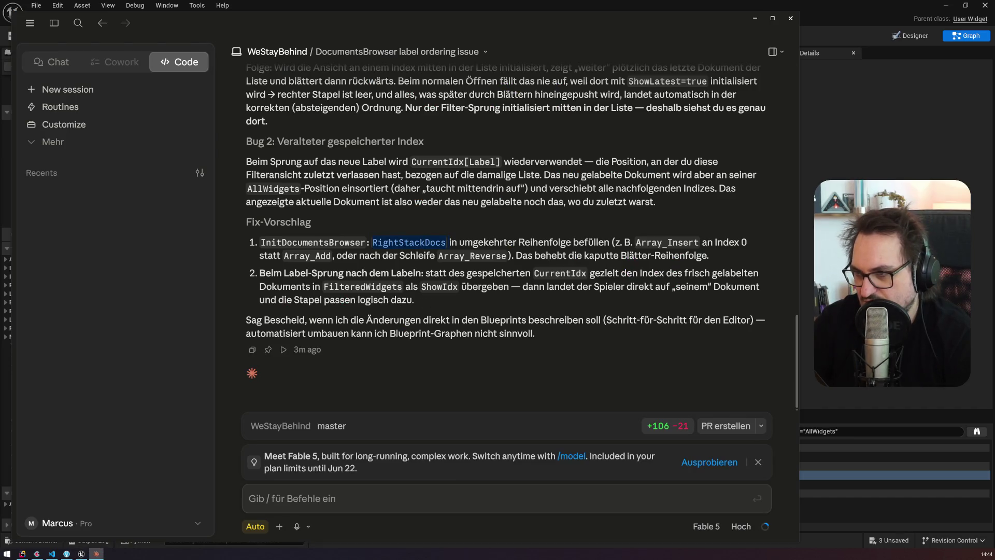
key(alt+Tab)
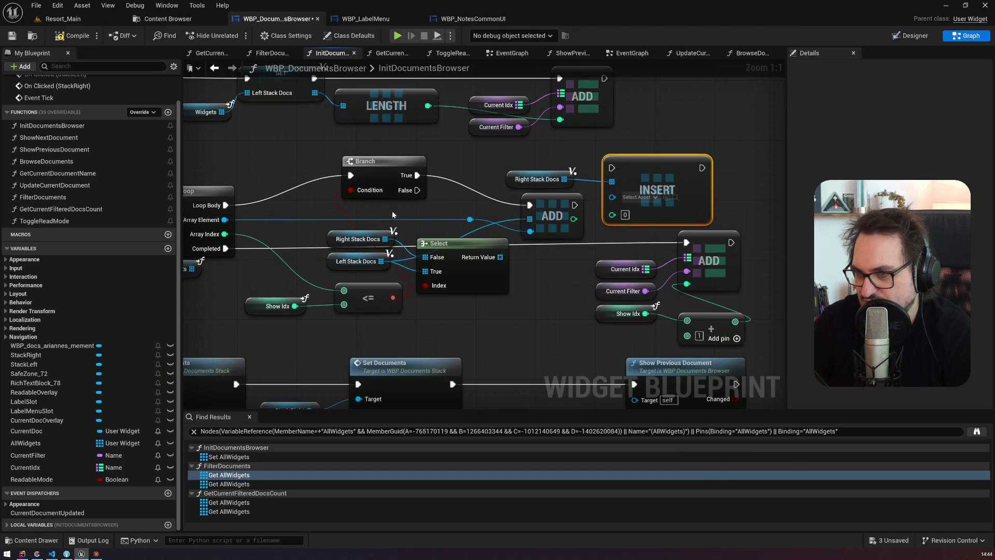
drag(224, 220, 659, 210)
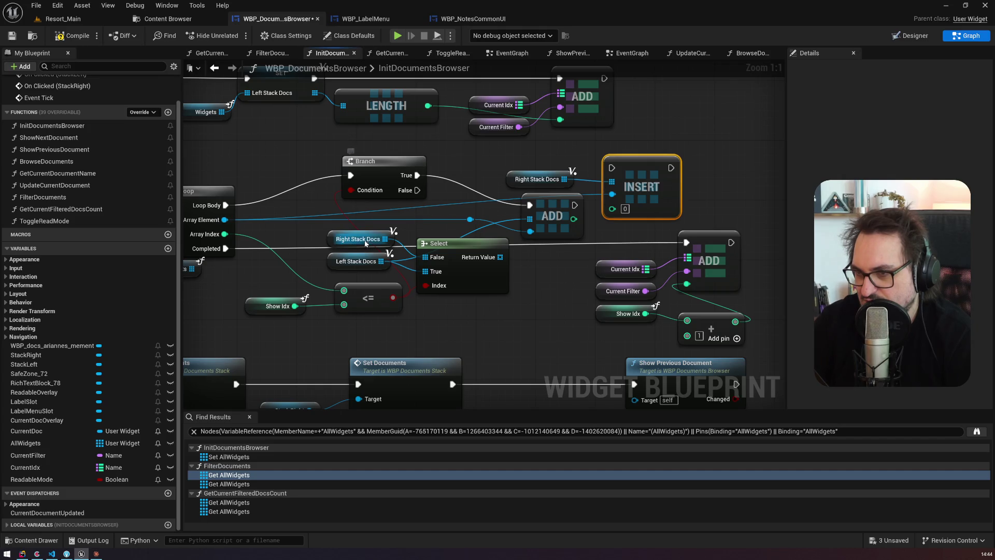
drag(417, 190, 619, 172)
click(68, 37)
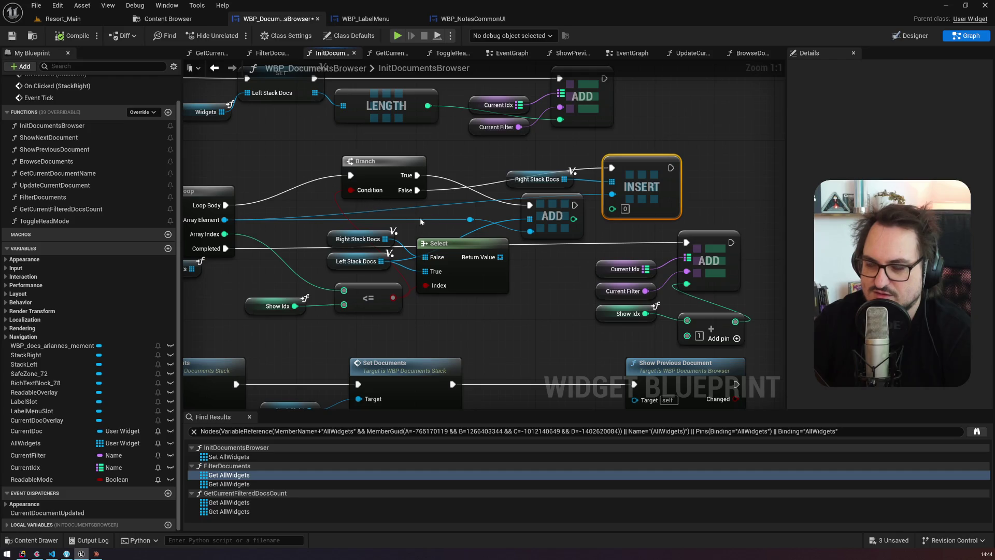
key(alt+Tab)
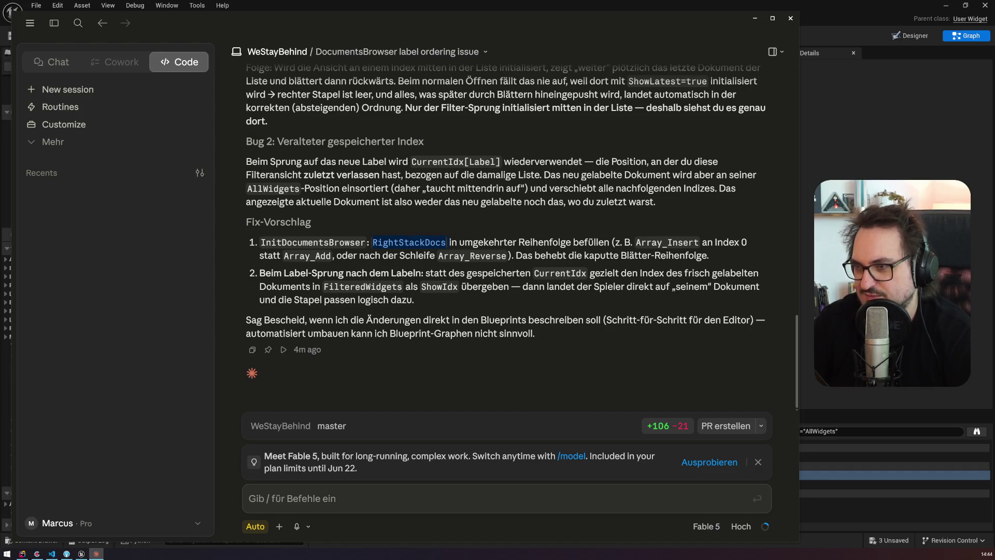
Step: Reread Claude's second fix about label jumps, then switch to Unreal's Resort_Main level
mouse_move(439, 299)
mouse_down()
mouse_move(259, 288)
mouse_move(256, 276)
mouse_up()
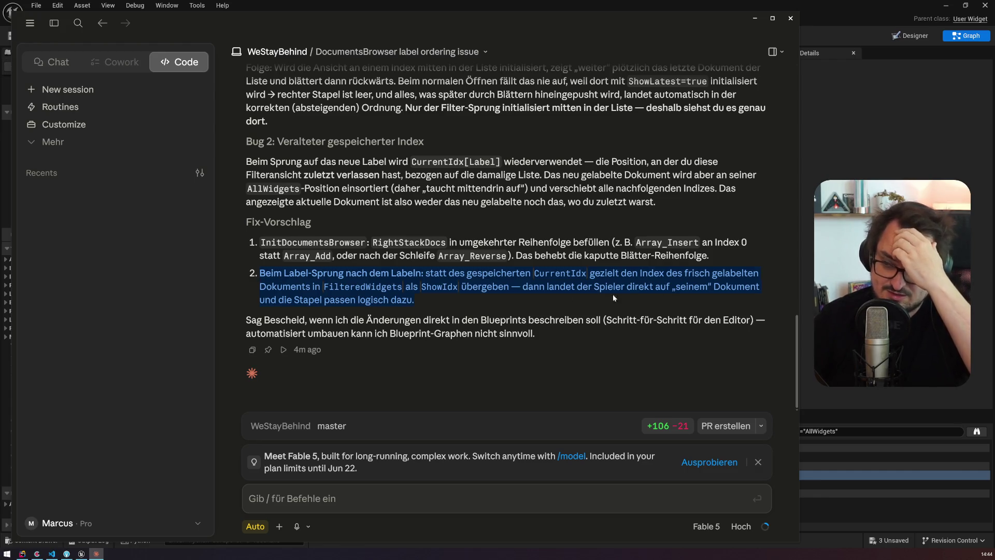
click(81, 553)
click(77, 19)
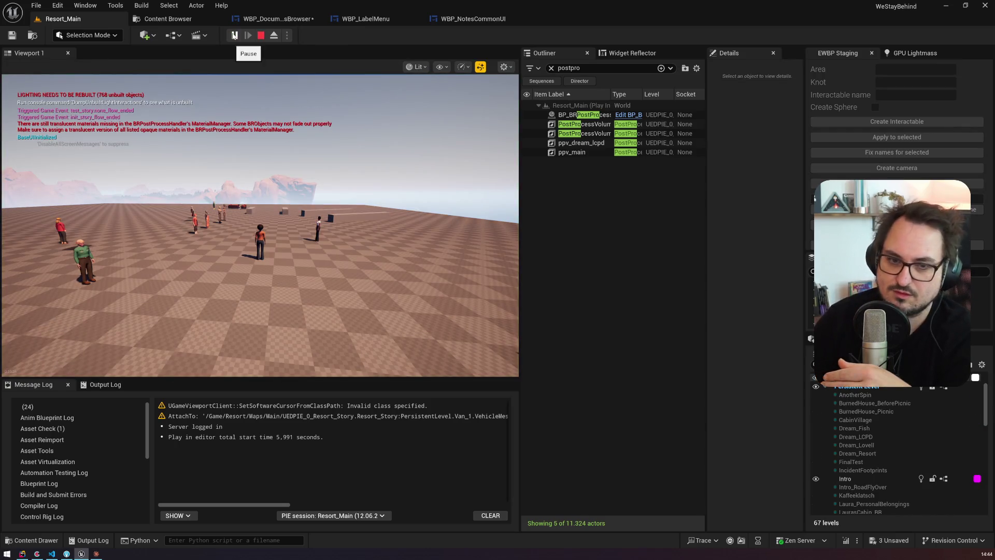
Step: Start a Resort_Main play session, open the journal with J, and page back and forward through documents
click(288, 184)
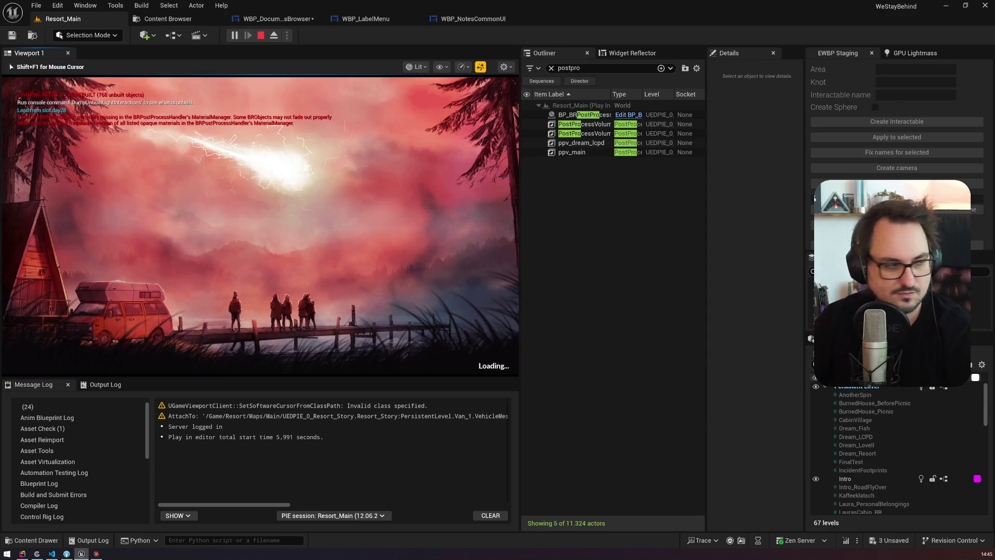
key(alt+Tab)
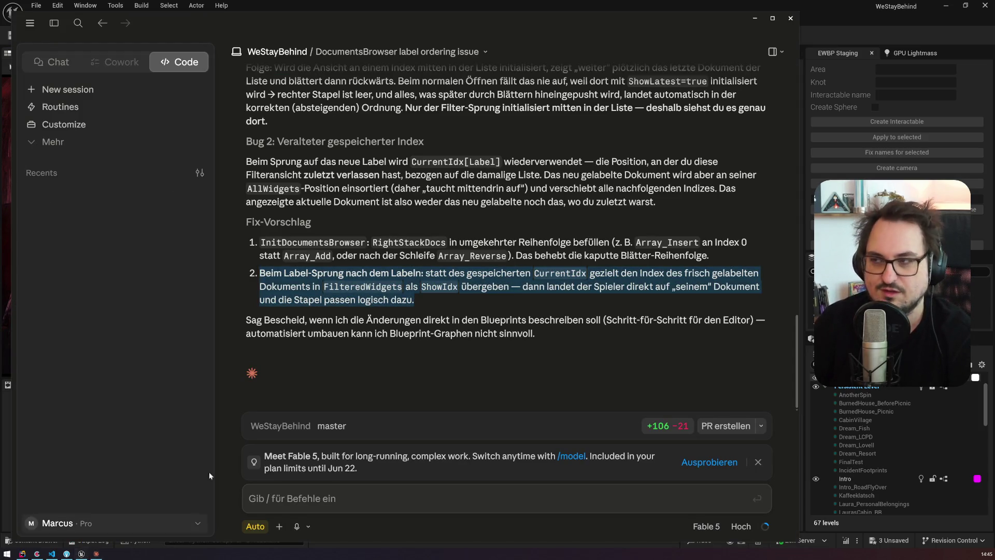
key(alt+Tab)
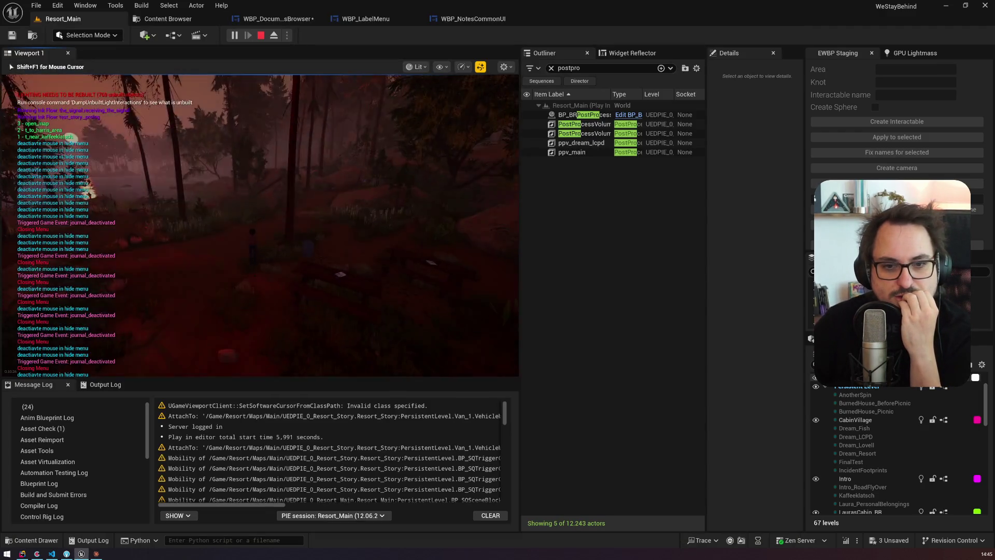
key(j)
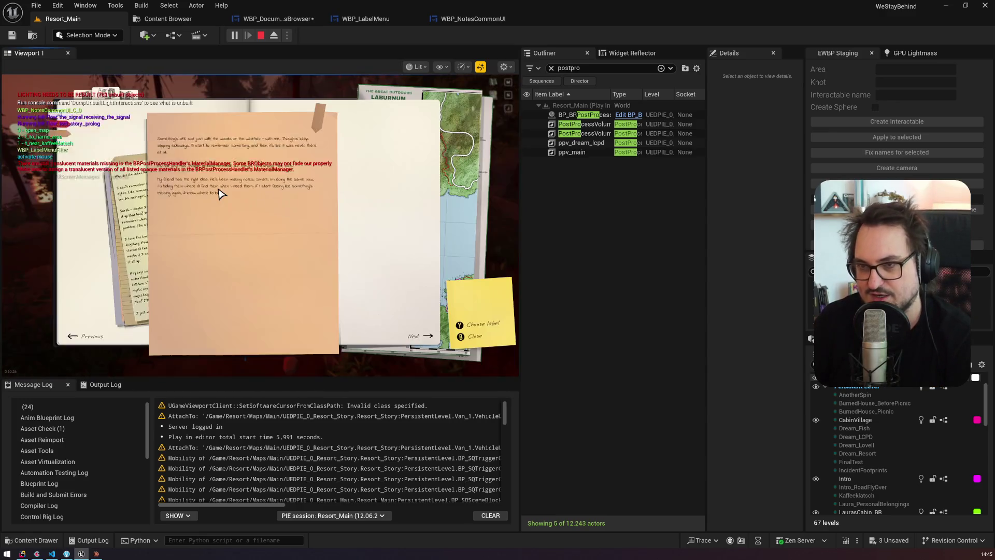
click(136, 205)
click(136, 204)
click(136, 205)
click(136, 205)
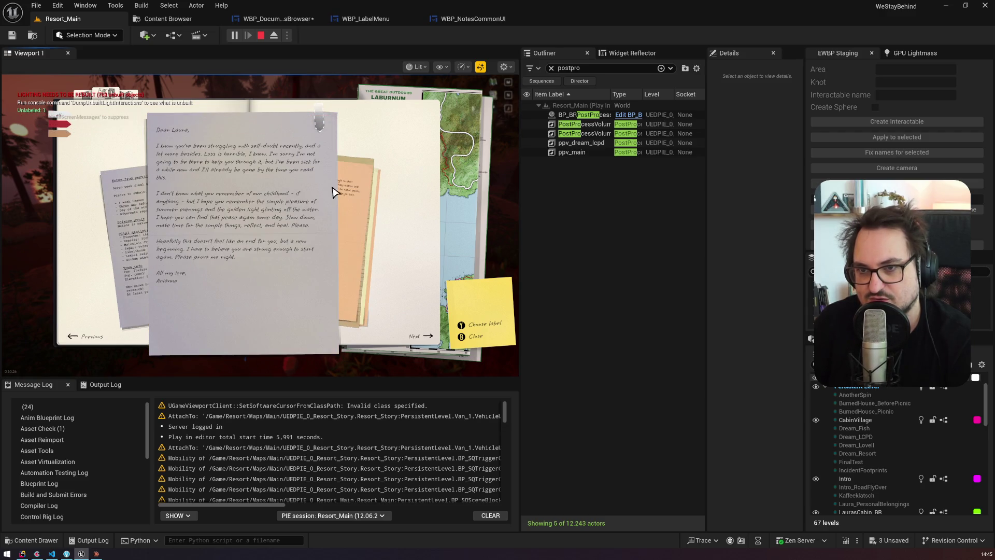
click(358, 188)
click(356, 187)
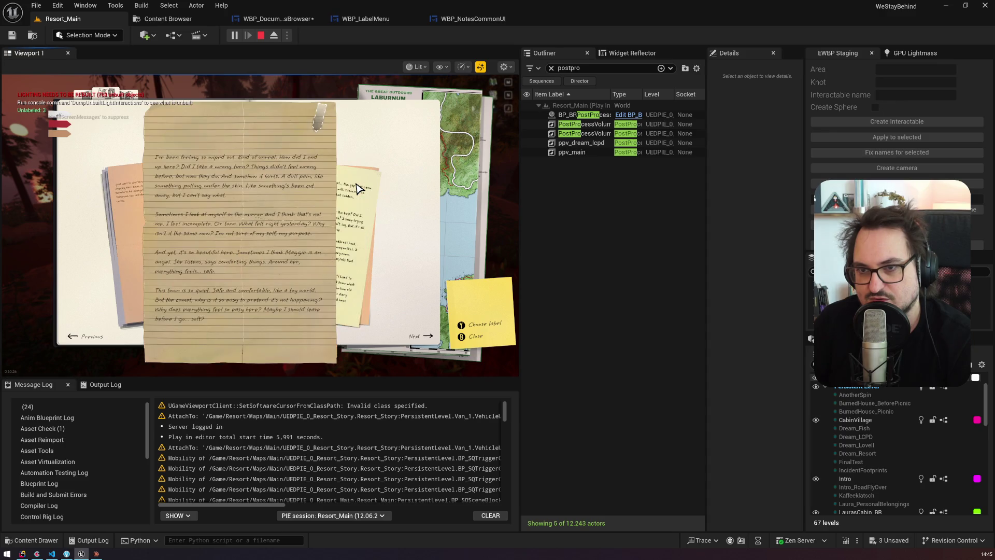
click(358, 188)
click(358, 188)
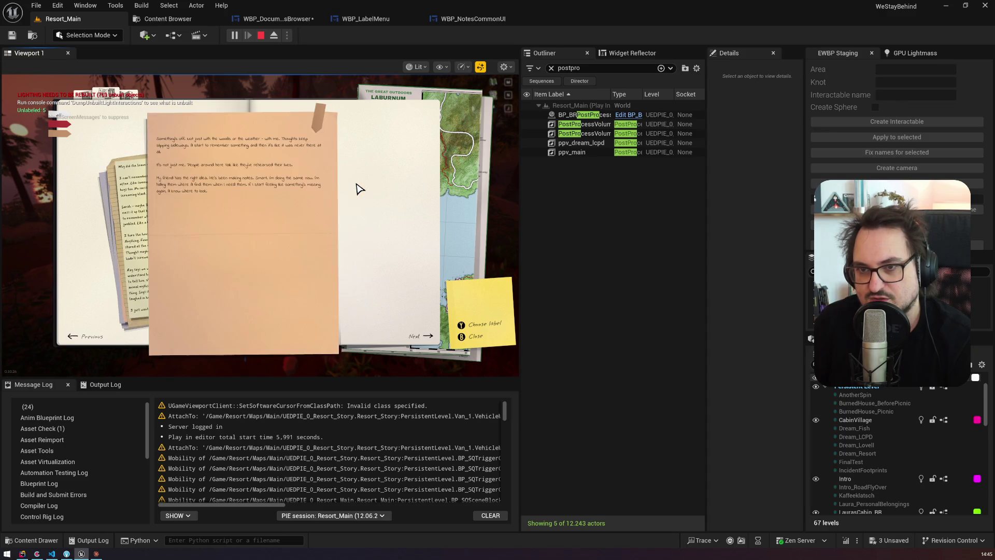
Step: Label the front note, the yellow diary page and the lined page green, paging through the stacks
click(318, 121)
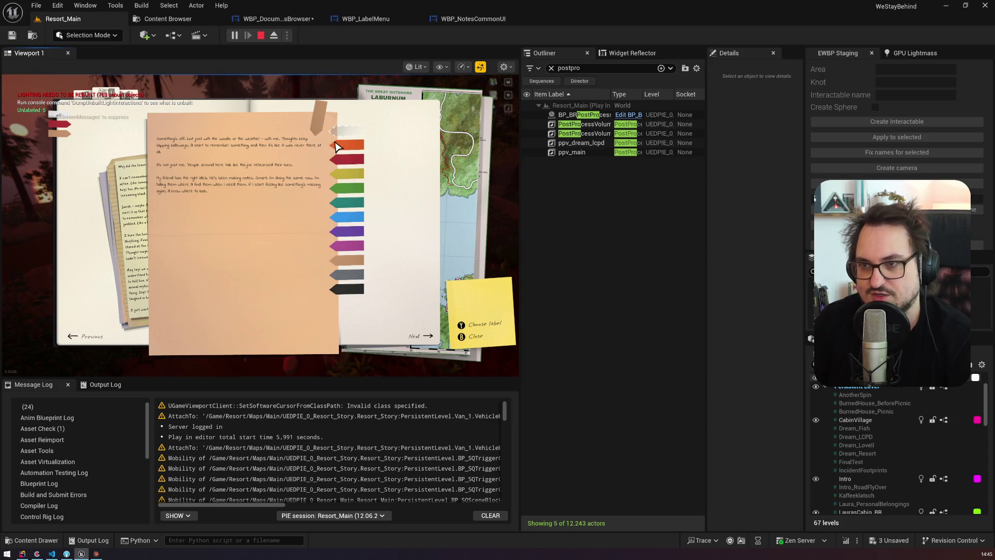
click(357, 185)
click(141, 202)
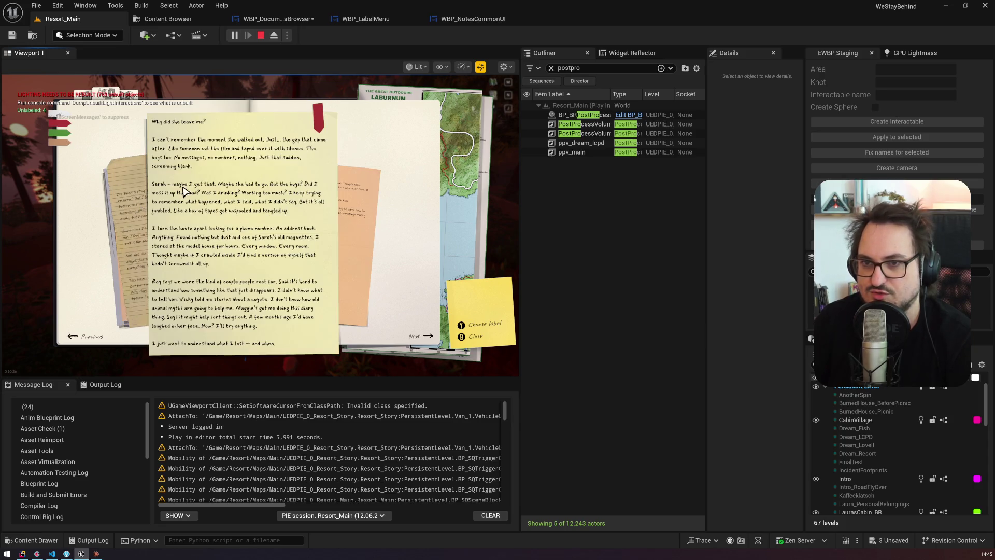
click(317, 120)
click(346, 193)
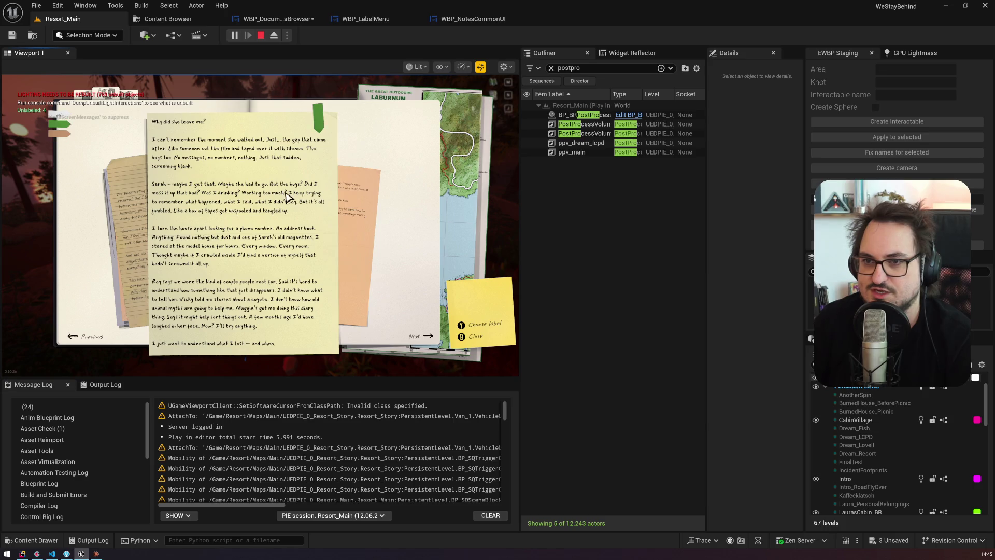
click(127, 206)
click(317, 121)
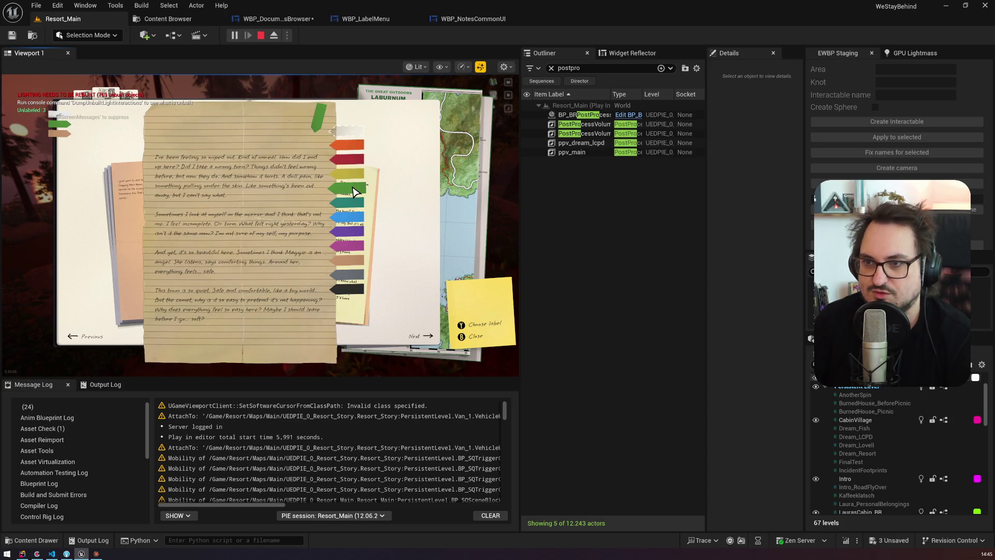
click(349, 193)
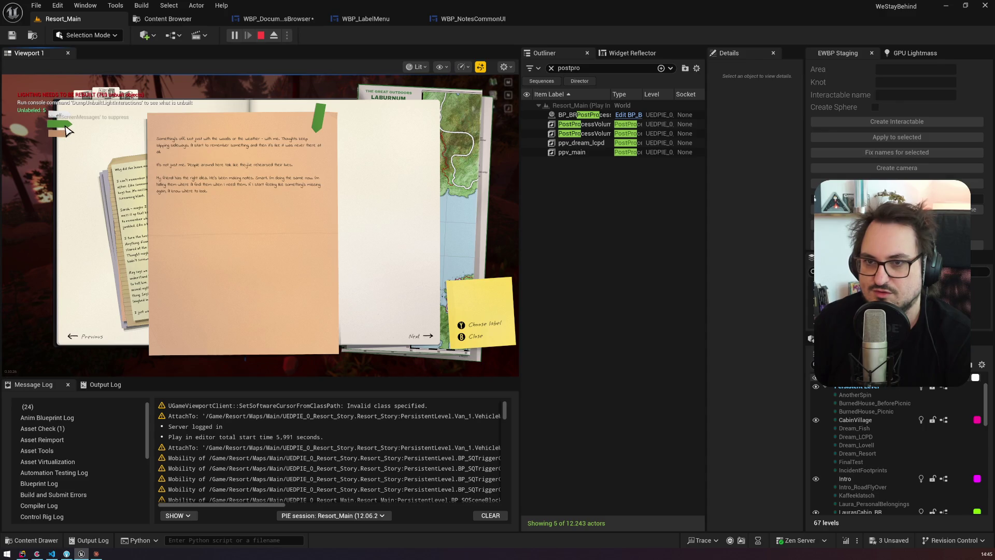
click(129, 202)
click(345, 208)
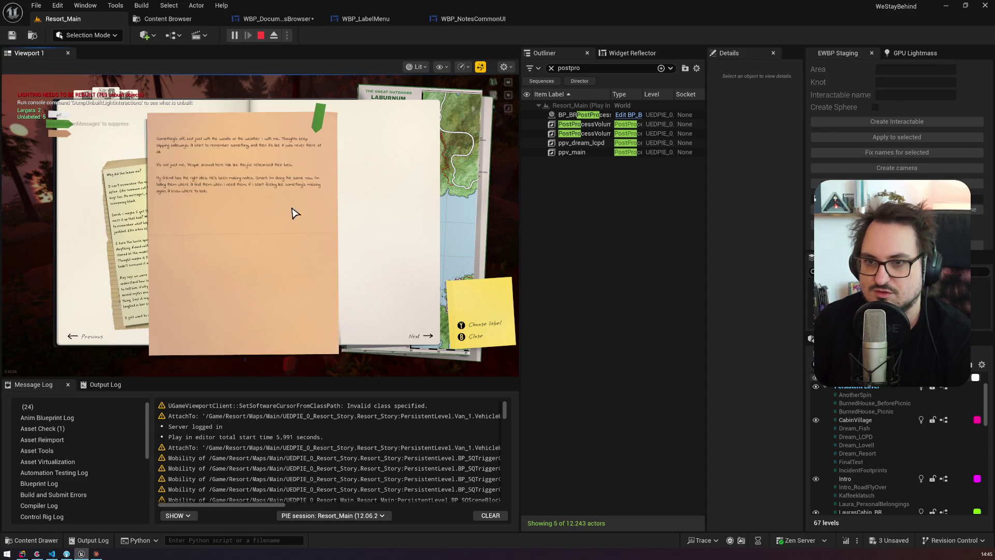
click(137, 216)
click(137, 216)
click(335, 219)
click(344, 215)
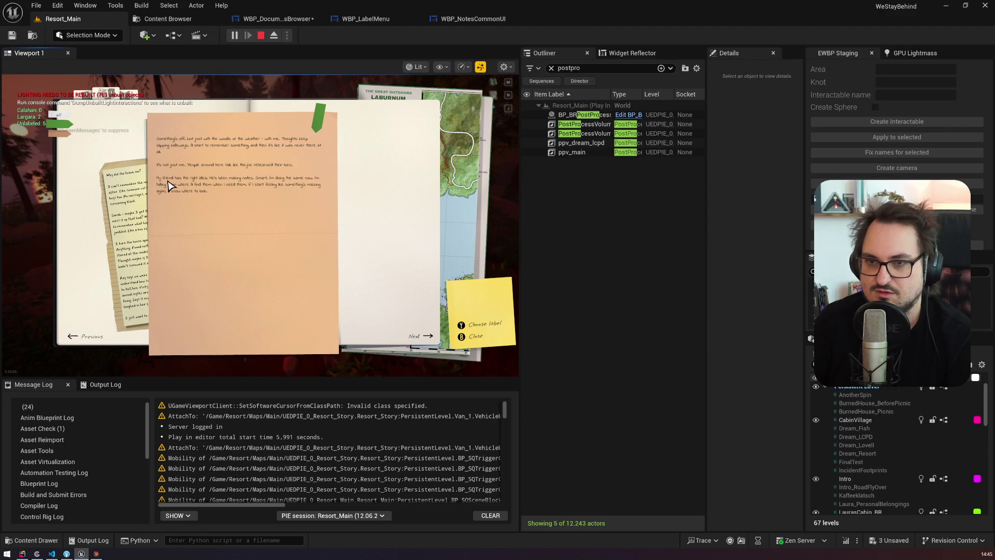
Step: Label the lined page red, then filter to Unlabeled documents and label the laburnum note red
mouse_move(315, 126)
click(346, 160)
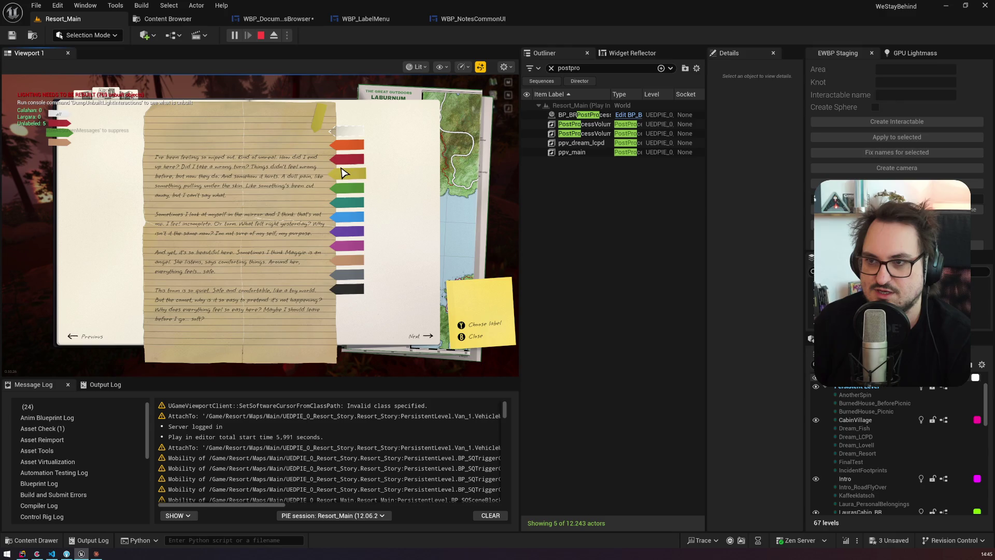
click(346, 162)
click(342, 208)
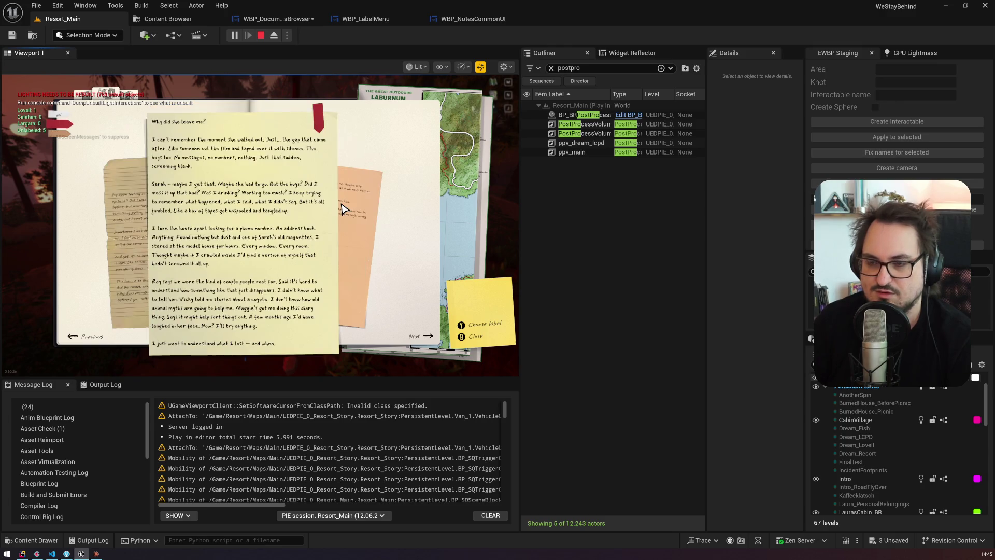
click(342, 209)
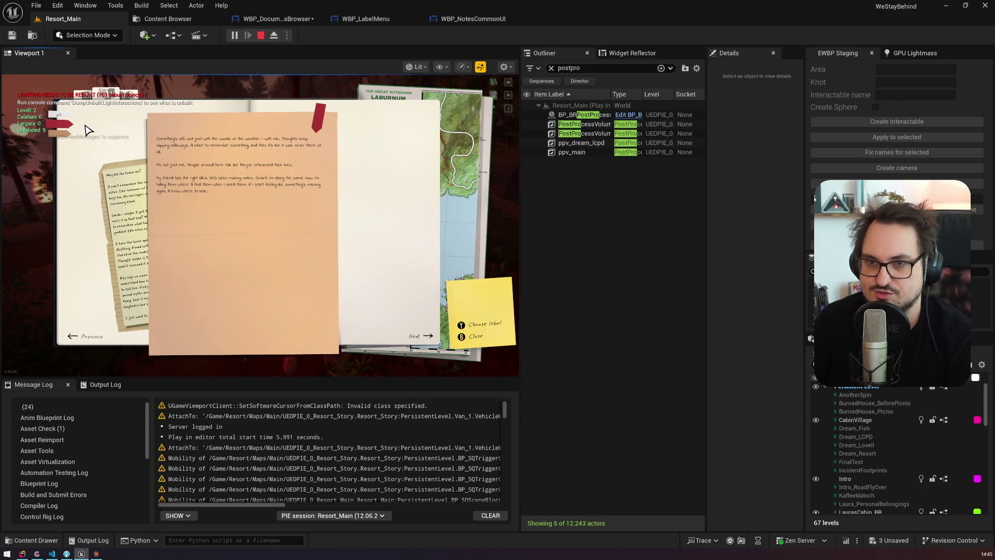
click(65, 136)
click(58, 133)
click(58, 134)
click(322, 124)
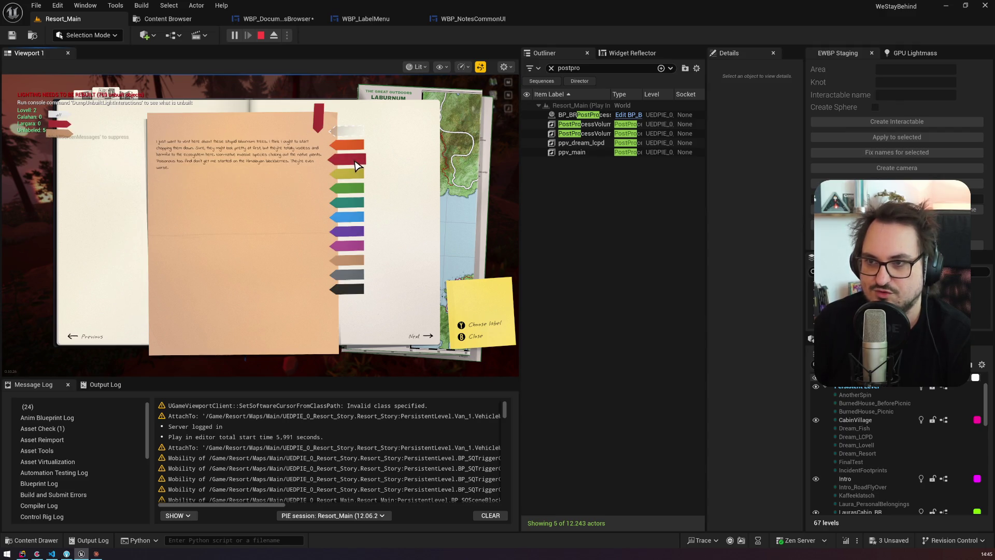
click(358, 168)
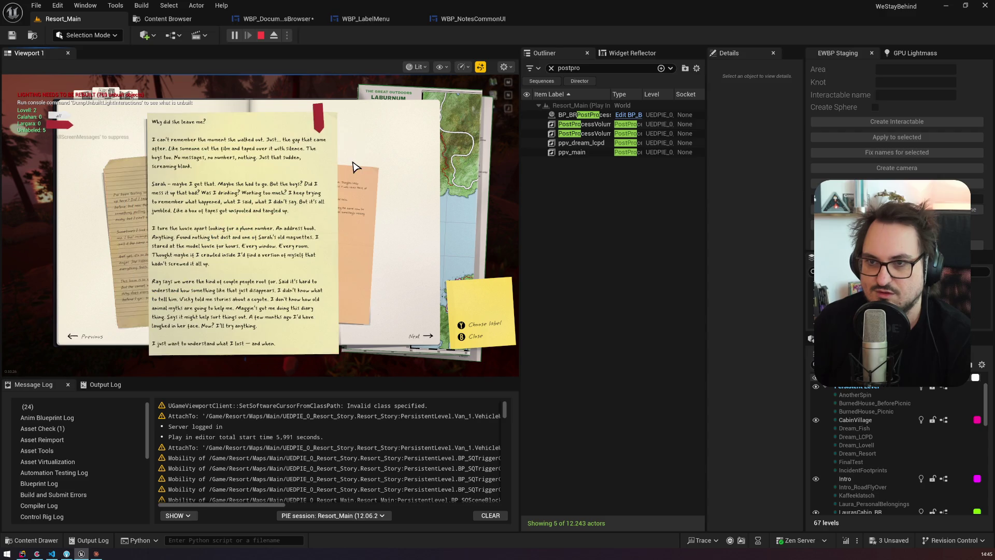
Step: Page through the right-hand stack to the peach vent note, then open the WBP_DocumentsBrowser graph
click(134, 197)
click(129, 198)
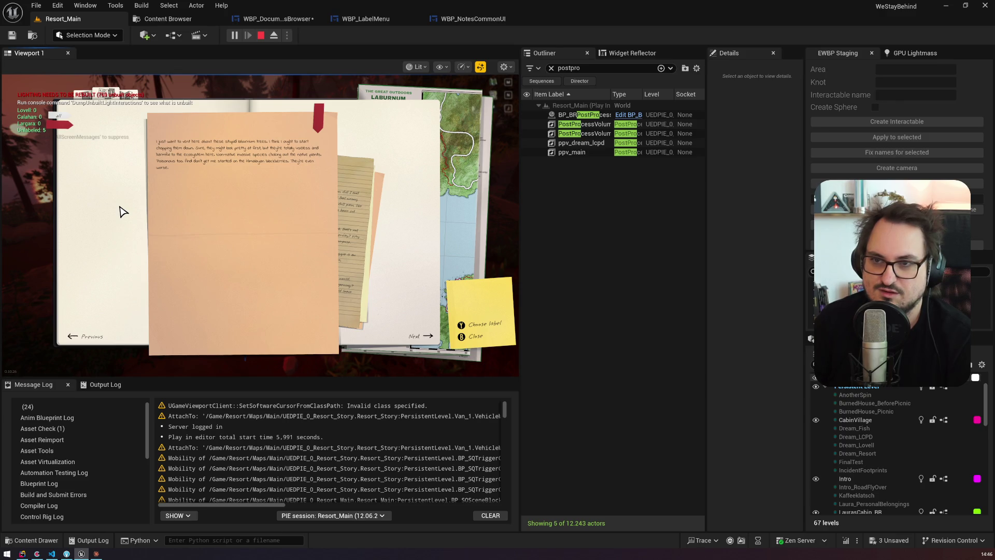
click(363, 186)
click(363, 188)
click(145, 193)
click(146, 194)
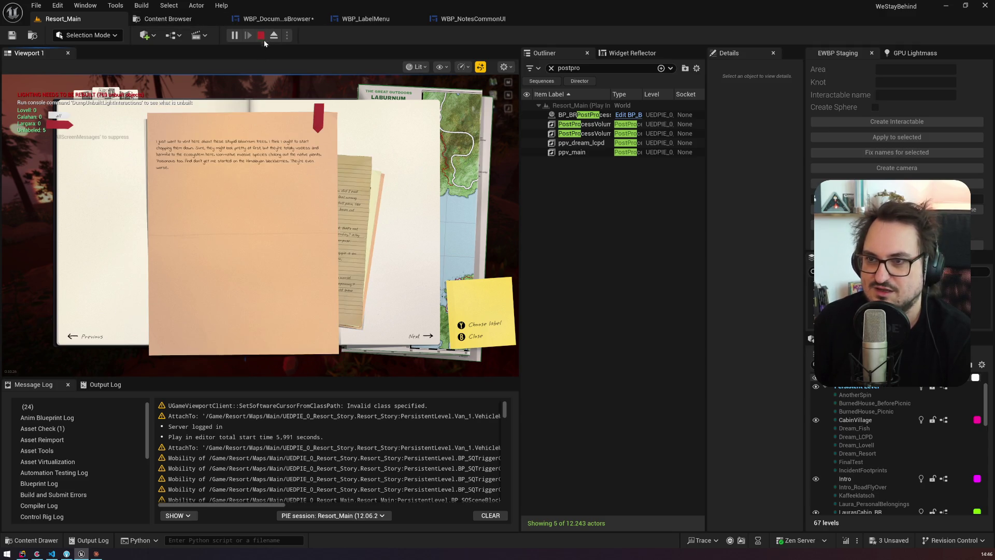
click(301, 20)
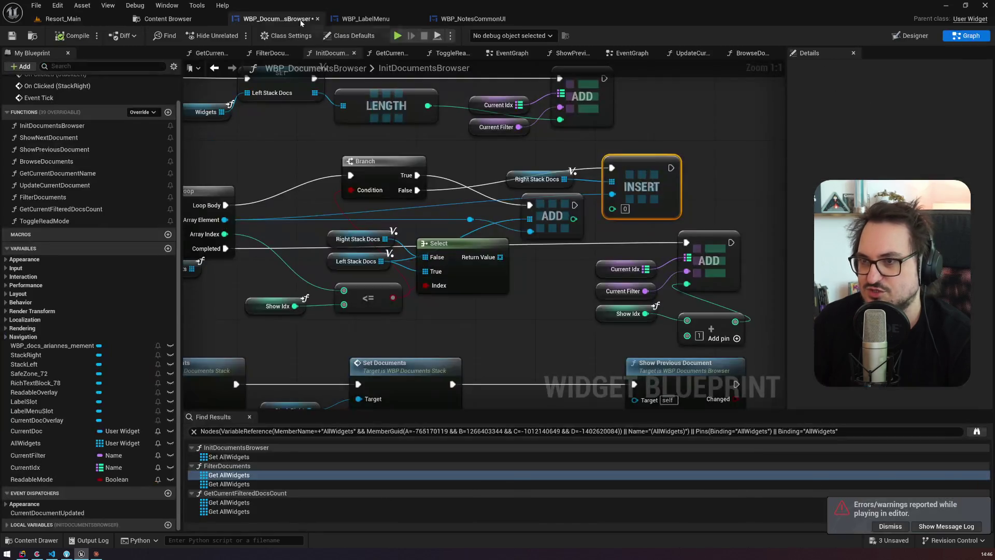
Step: Disconnect Loop Body from the Branch and wire it directly into the ADD node's execution input
alt+click(225, 205)
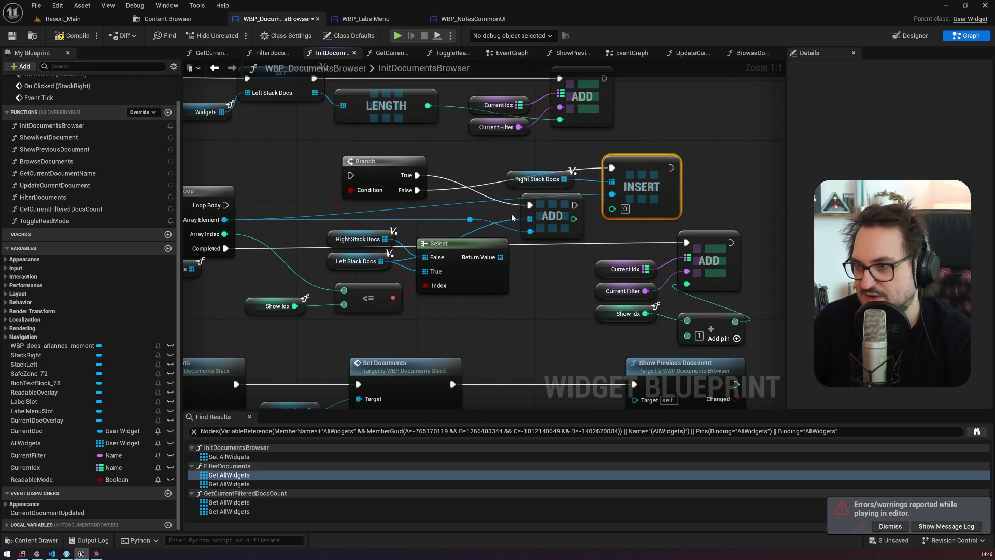
scroll(290, 152, down, 1)
scroll(279, 154, up, 1)
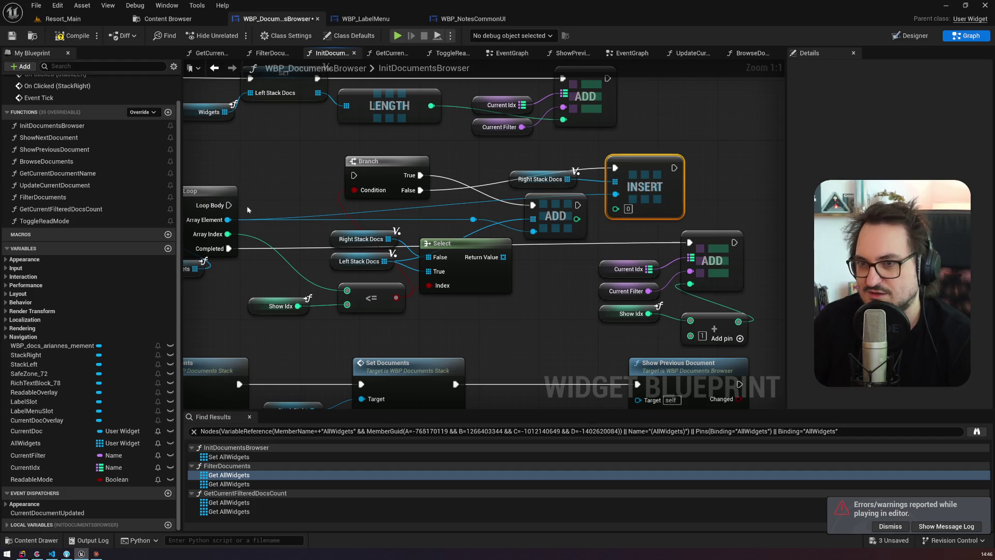
drag(226, 205, 219, 202)
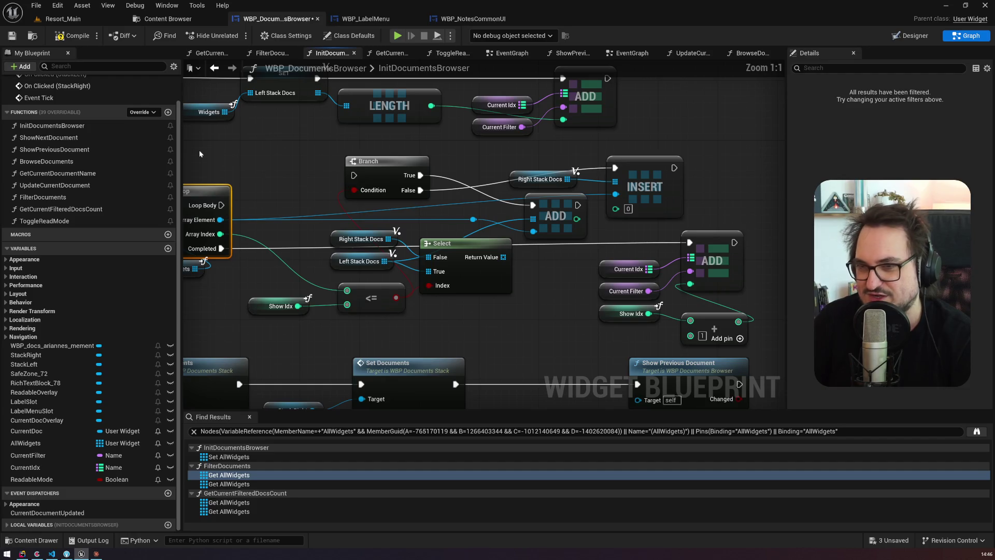
mouse_move(241, 154)
mouse_down()
mouse_move(234, 221)
mouse_move(328, 186)
mouse_up()
mouse_move(308, 237)
mouse_down()
mouse_move(442, 211)
mouse_move(551, 247)
mouse_move(621, 242)
mouse_up()
drag(408, 189, 158, 152)
Step: Move the Branch and INSERT nodes aside, feed the Select result into ADD, and save
mouse_move(228, 158)
mouse_down()
mouse_move(398, 161)
mouse_move(615, 135)
mouse_up()
mouse_move(467, 158)
mouse_down()
mouse_move(653, 193)
mouse_move(713, 136)
mouse_up()
drag(376, 175, 668, 191)
drag(334, 171, 540, 164)
drag(546, 247, 576, 220)
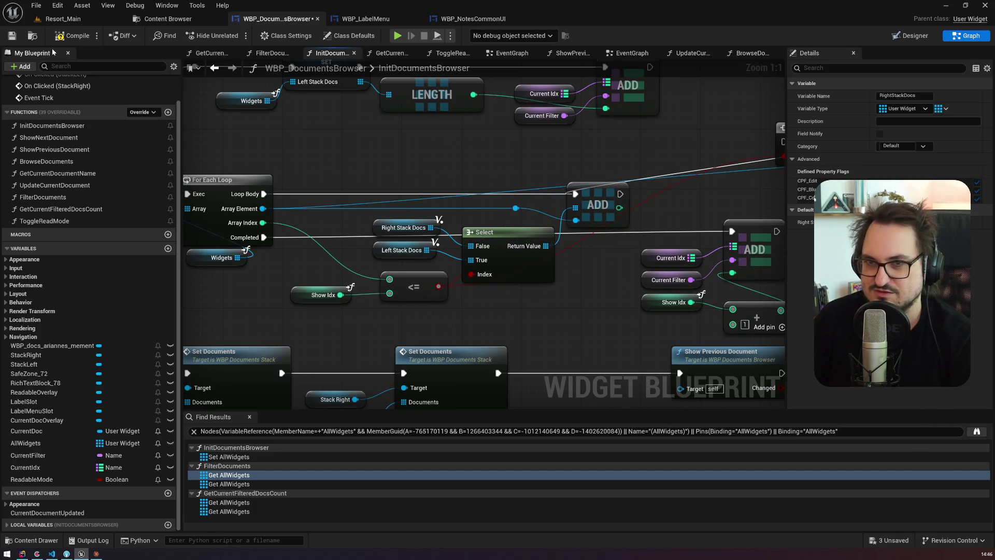
click(6, 37)
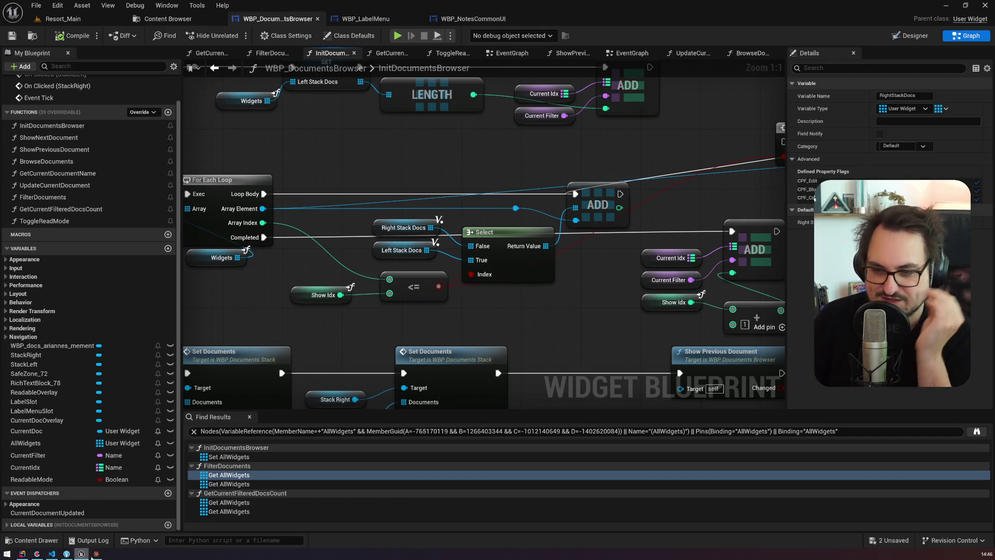
key(alt+Tab)
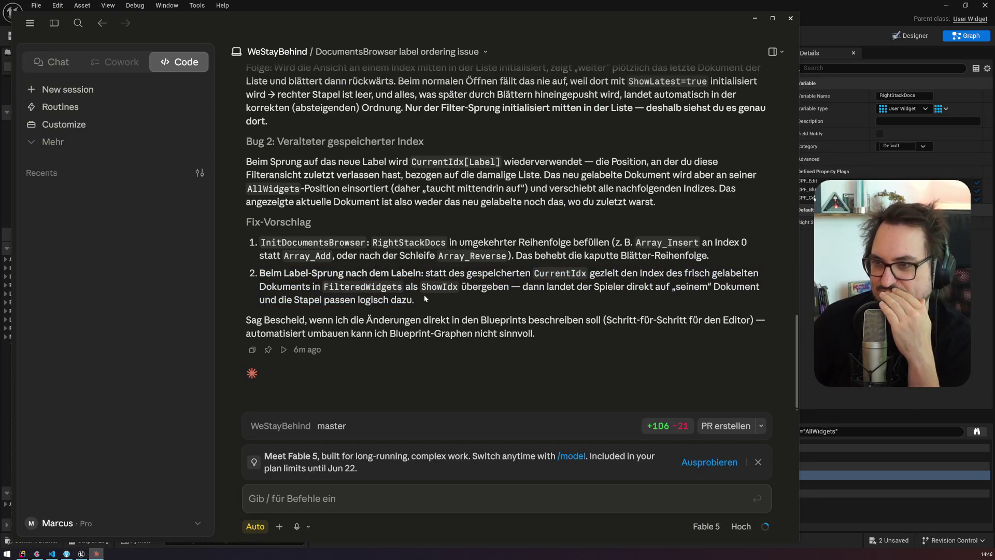
Step: Ask Claude how to implement Fix 2, then return to the WBP_LabelMenu graph in Unreal
drag(506, 272, 514, 296)
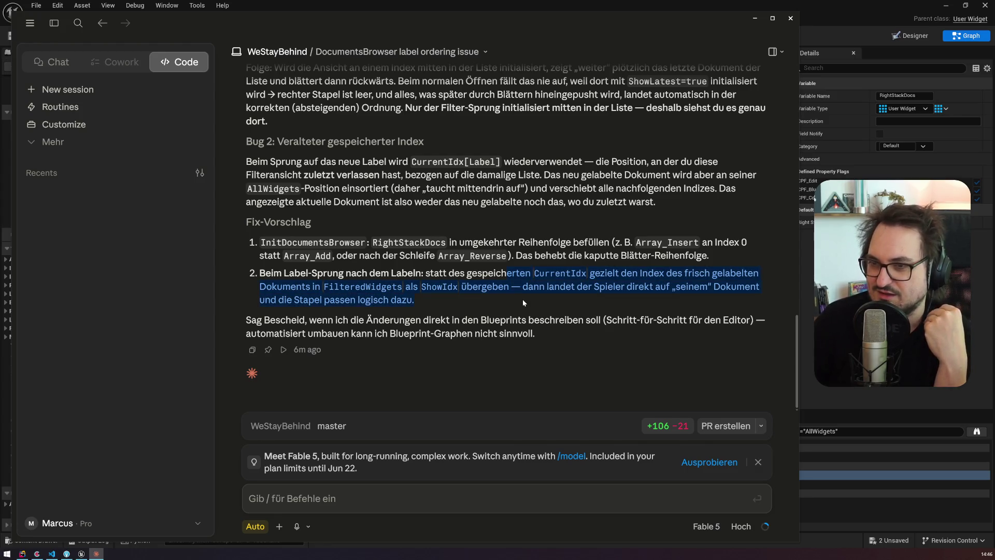
click(249, 498)
text(erk)
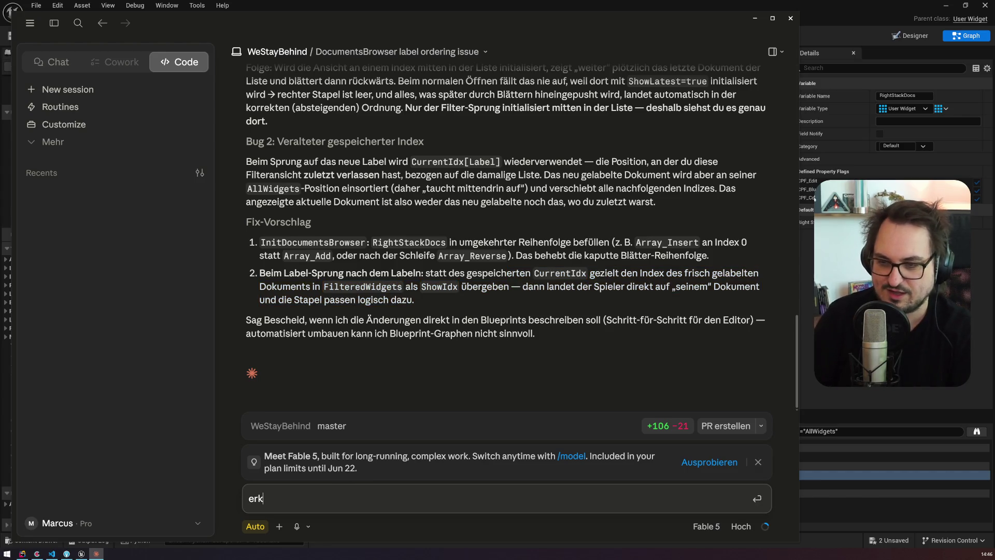
text(läre mir wie ich F)
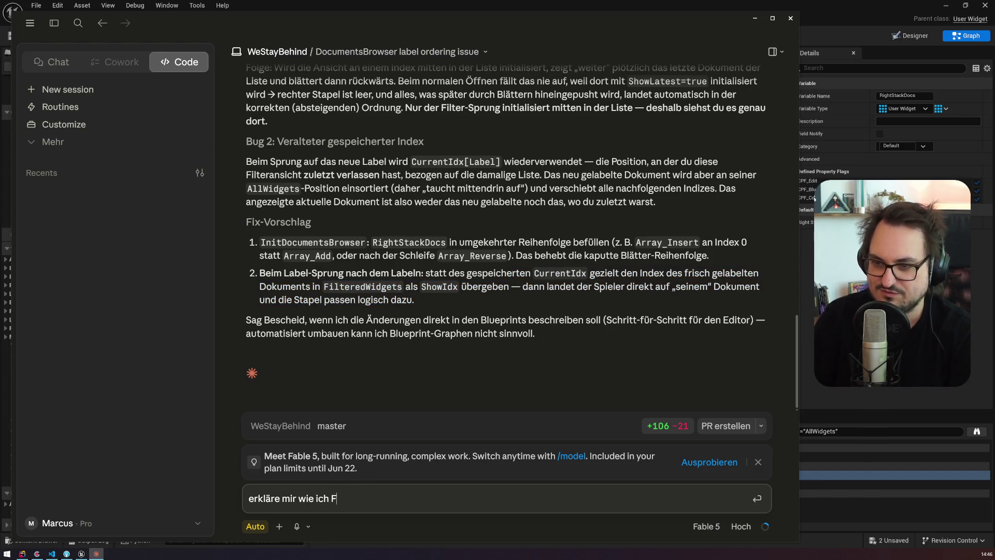
text(ix 2 implementiere)
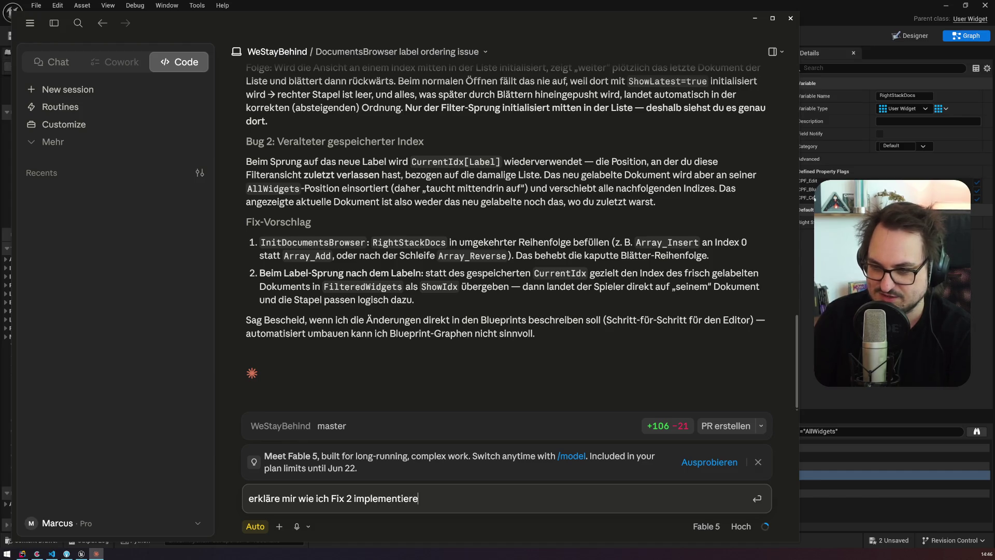
key(Return)
mouse_move(322, 294)
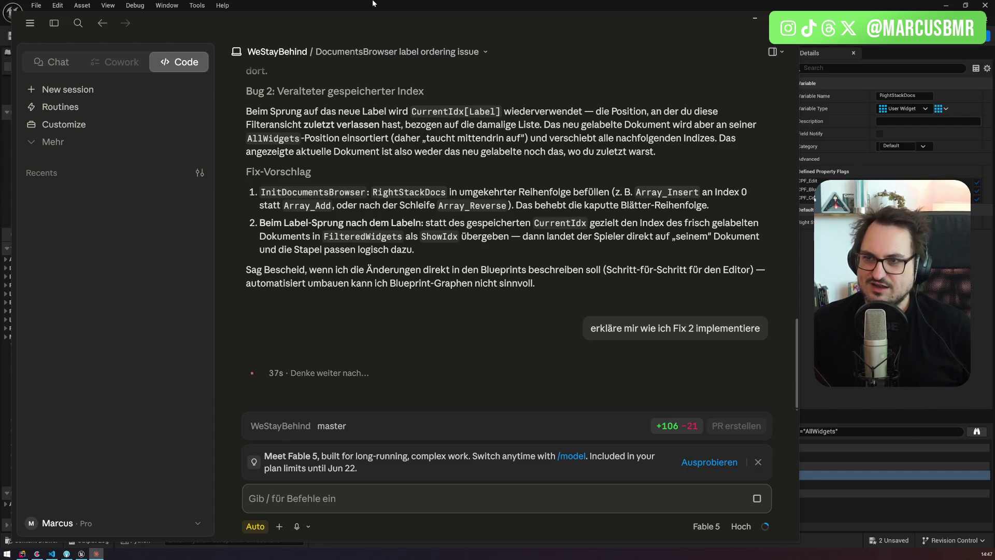
key(alt+Tab)
click(367, 19)
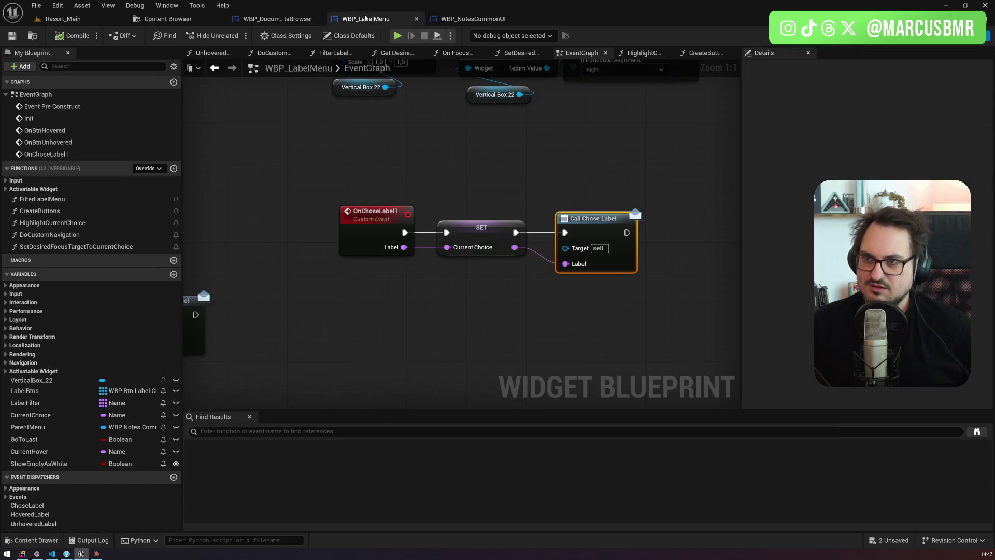
Step: Go to WBP_NotesCommonUI's Labeling graph and inspect the Current Label Filter node
click(482, 20)
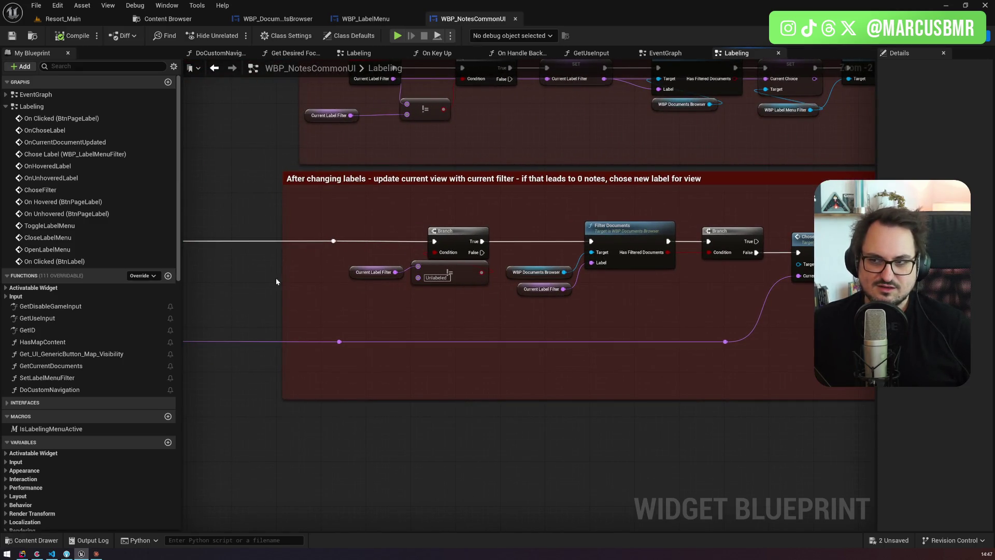
click(553, 293)
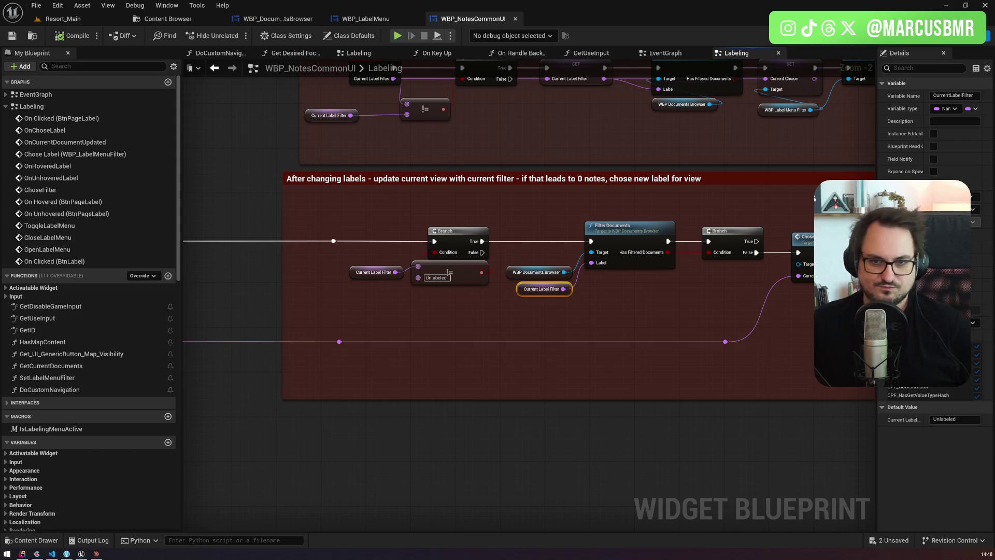
Step: Toggle the Claude window from the taskbar, ending with its Fix 2 answer in front
click(97, 554)
click(96, 553)
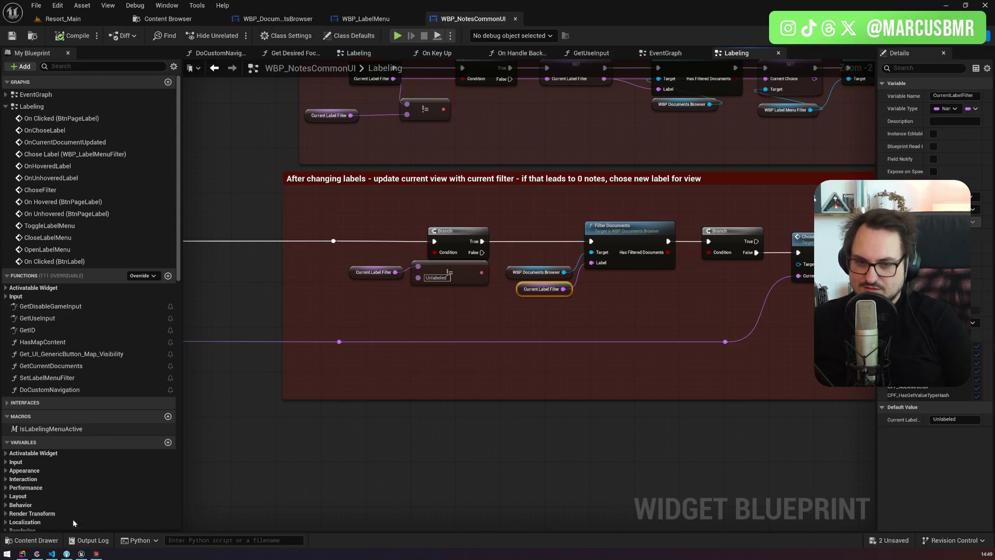
click(96, 553)
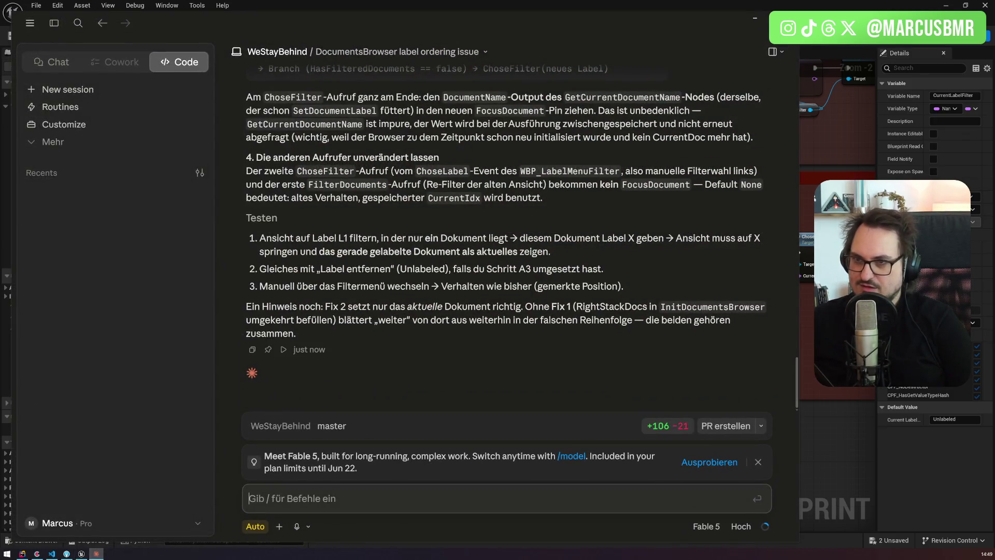
Step: Scroll back to Teil A in Claude and highlight the FocusDocument parameter line
scroll(505, 228, up, 5)
scroll(502, 237, up, 8)
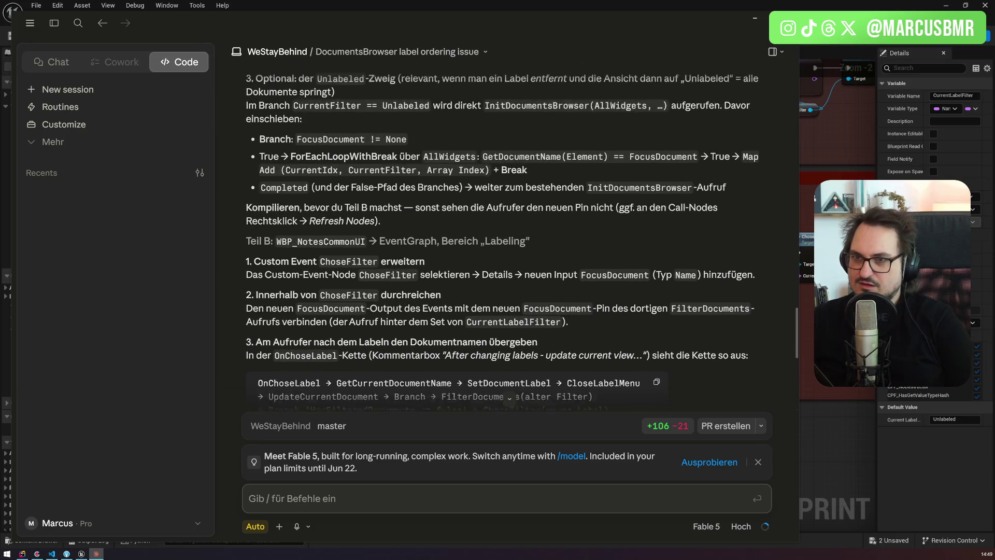
scroll(435, 310, up, 5)
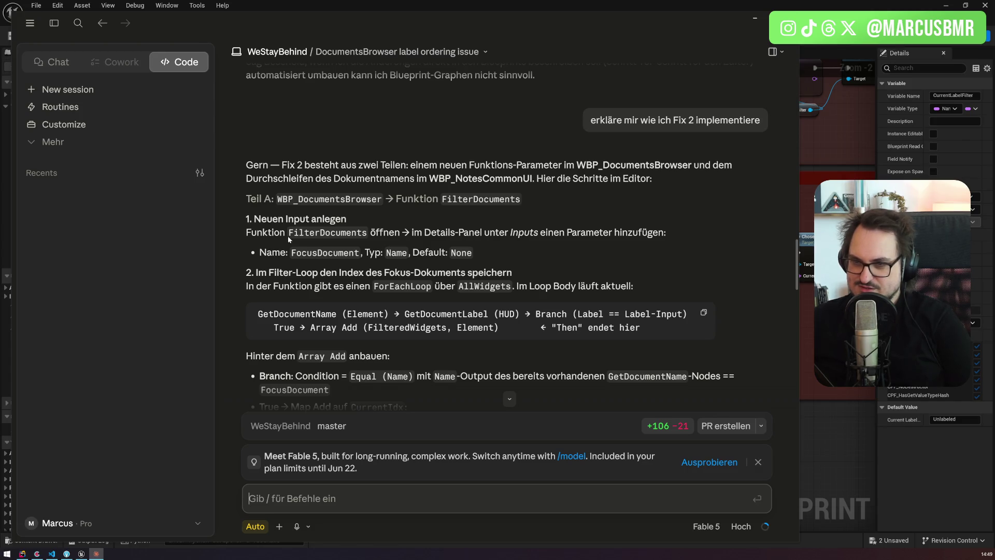
mouse_move(288, 253)
mouse_down()
mouse_move(425, 259)
mouse_move(333, 259)
mouse_move(355, 259)
mouse_up()
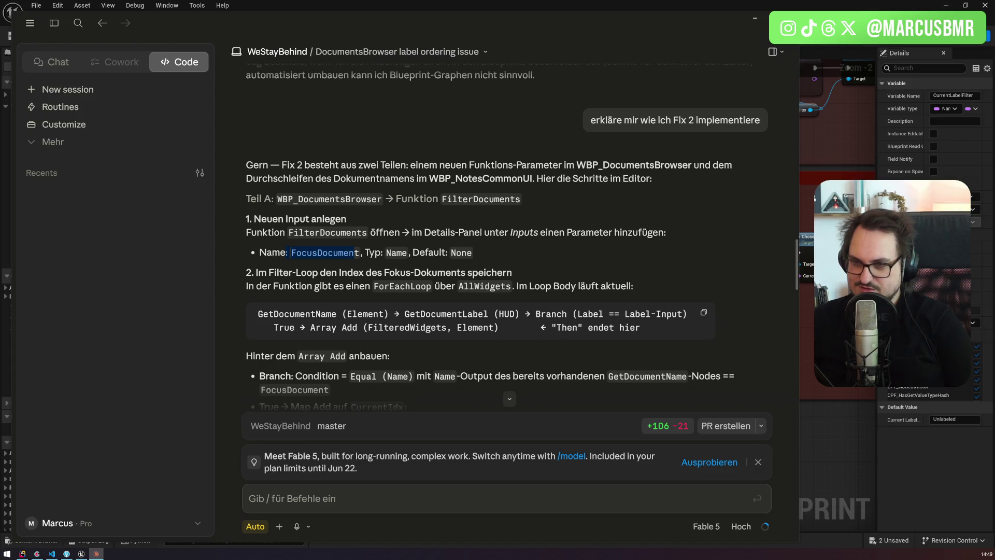
Step: Open the FilterDocuments function graph from the Filter Documents call node
key(alt+Tab)
click(626, 235)
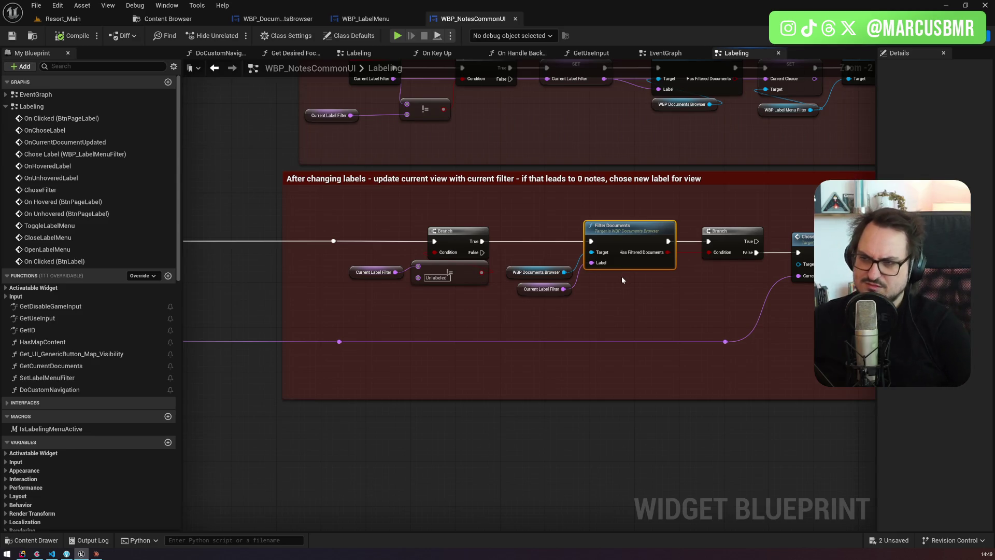
key(alt+Tab)
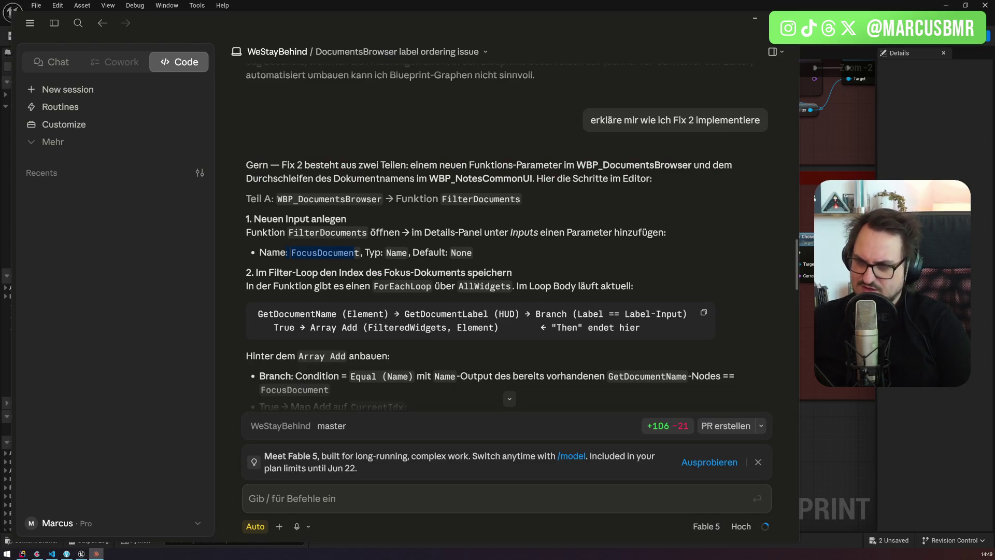
key(alt+Tab)
double_click(631, 222)
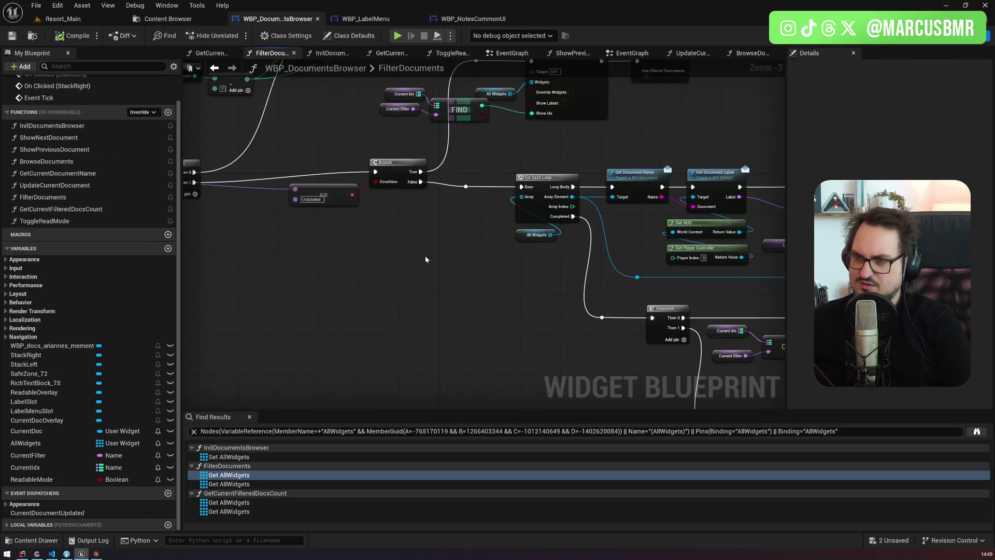
Step: Check the FilterDocuments entry node's single Label input against Claude's steps, then go to WBP_NotesCommonUI
key(alt+Tab)
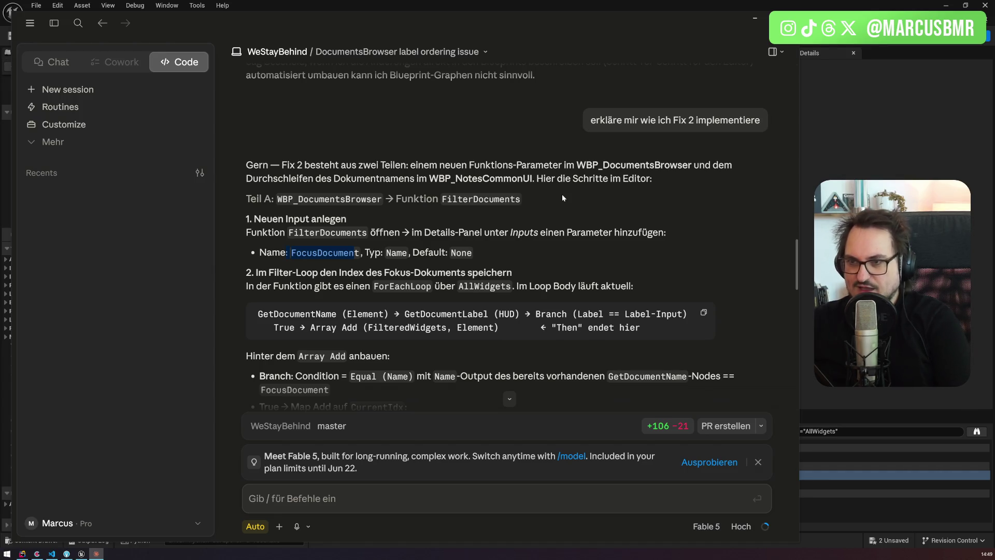
key(alt+Tab)
mouse_move(516, 222)
mouse_down()
mouse_move(564, 304)
mouse_move(625, 303)
mouse_up()
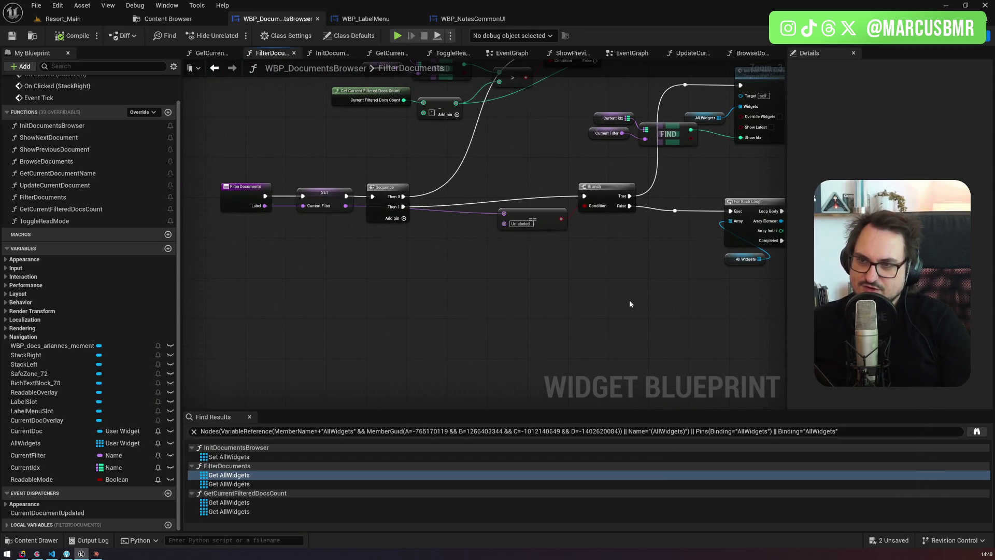
click(462, 17)
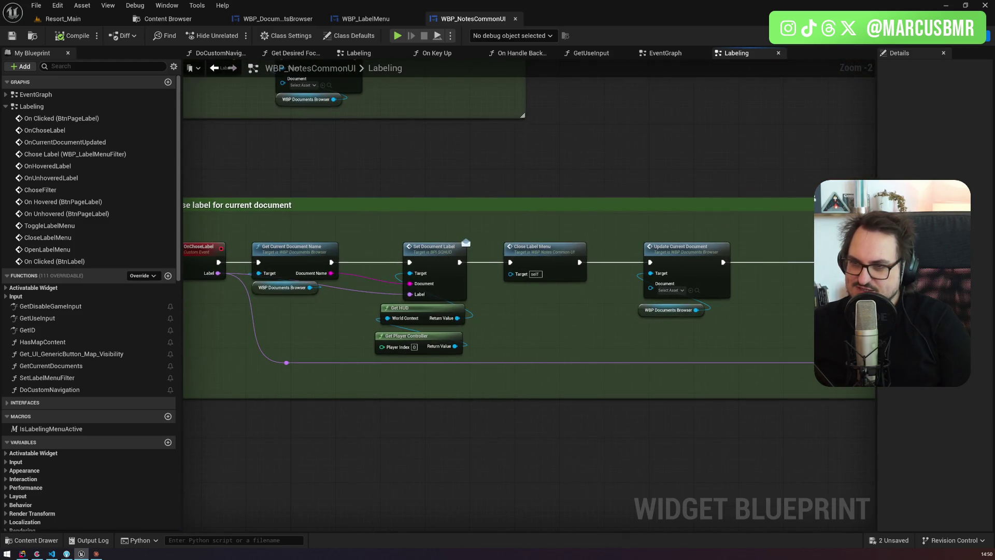
Step: Trace the chosen-label chain via Get Current Document Name to the red 'After changing labels' section
drag(237, 298, 399, 289)
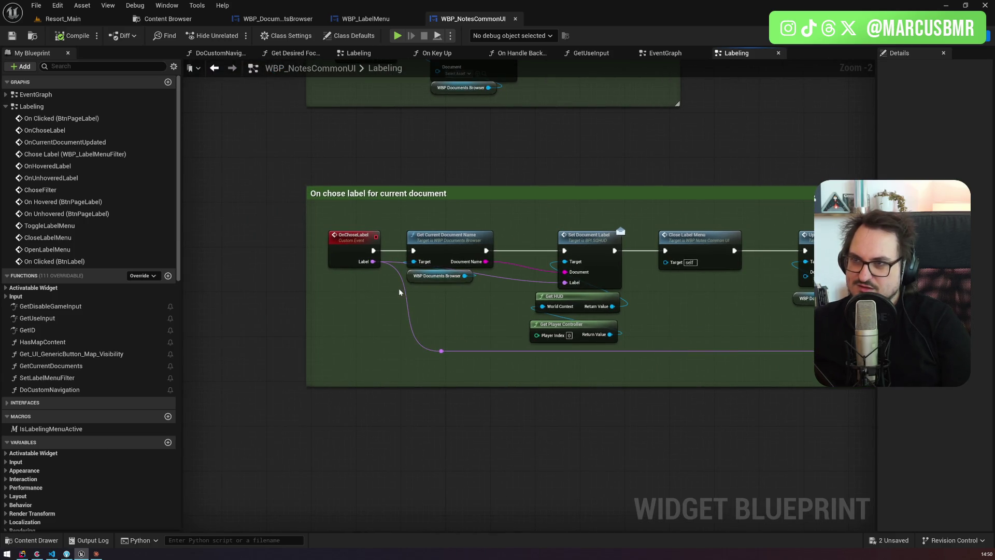
drag(565, 200, 443, 170)
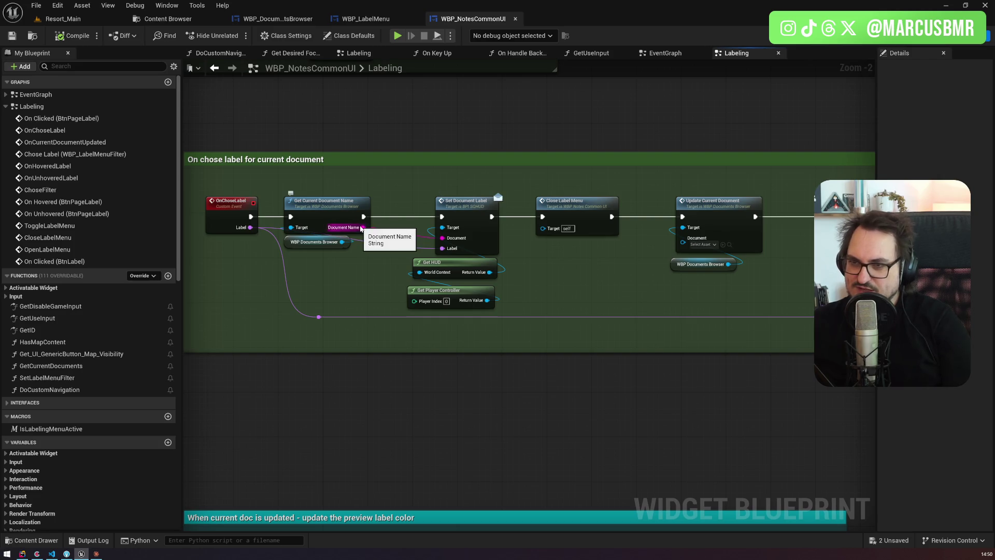
click(331, 207)
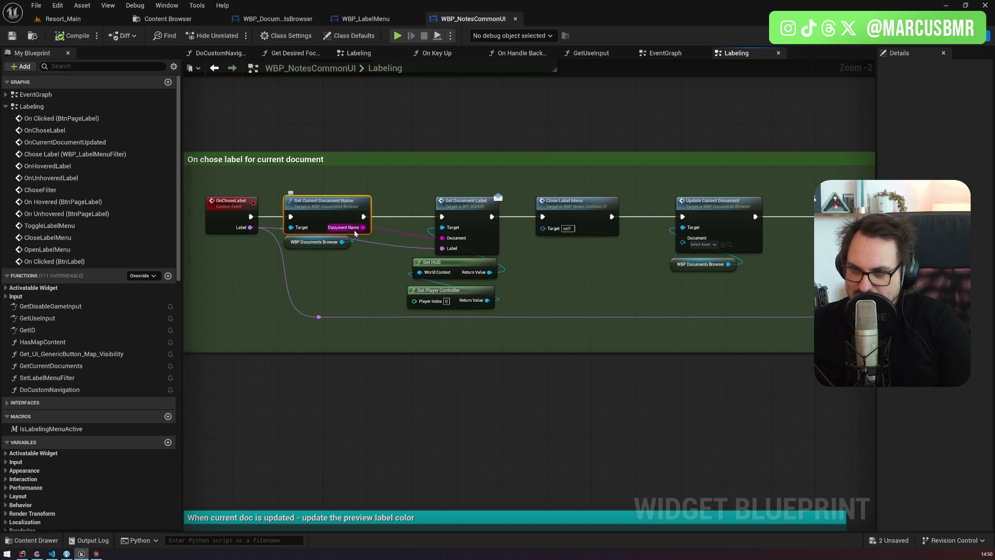
drag(356, 234, 469, 252)
scroll(469, 256, down, 3)
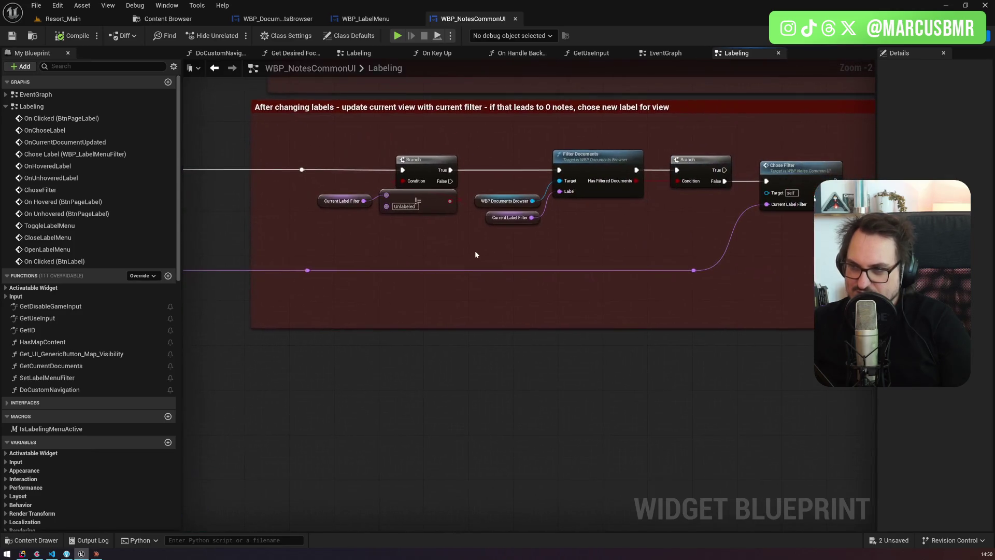
Step: Glance at WBP_LabelMenu, then reopen FilterDocuments from its call node in WBP_NotesCommonUI
click(359, 19)
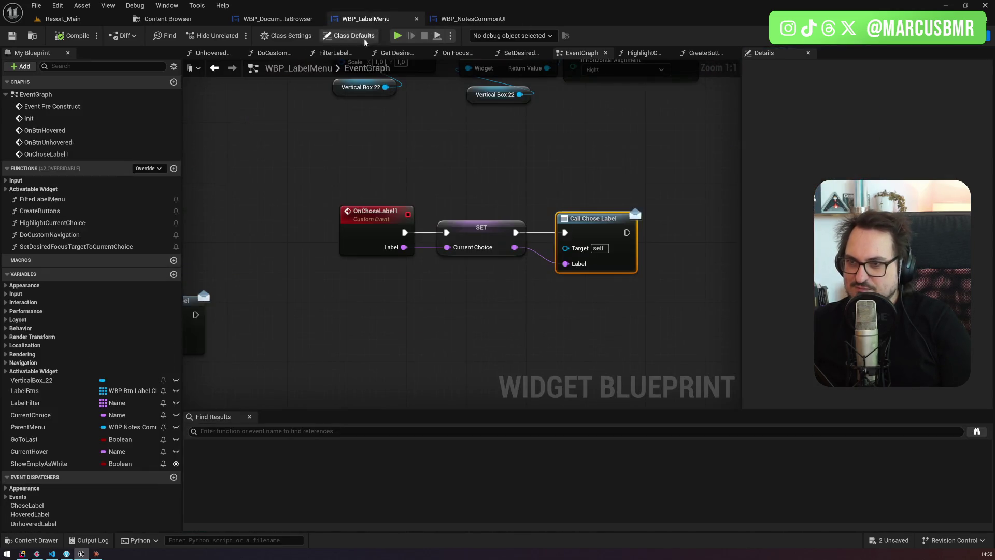
click(469, 19)
double_click(596, 163)
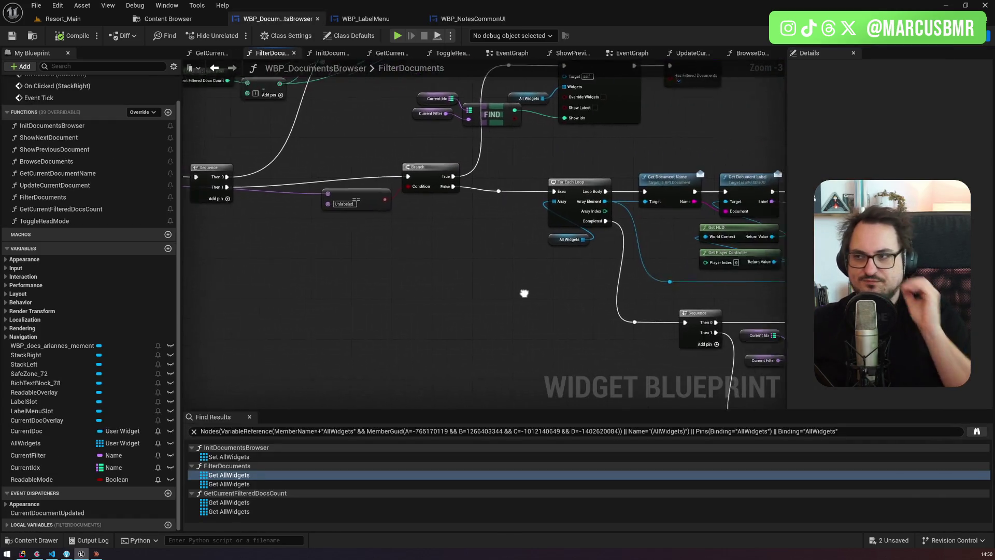
Step: Select the loop's Get Document Name node in FilterDocuments, then switch to Claude
click(597, 186)
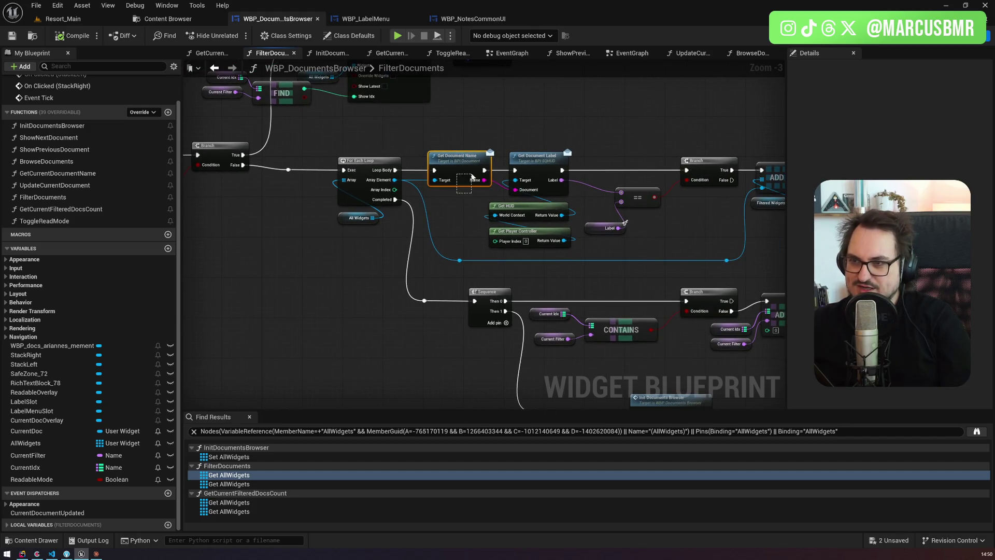
key(alt+Tab)
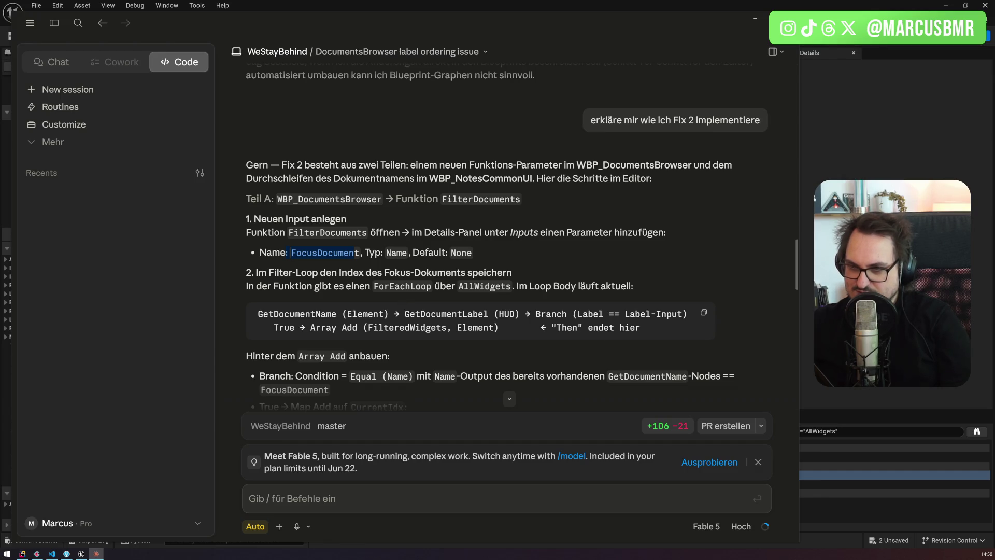
Step: Reread Claude's steps, highlighting the Map Add on CurrentIdx step and its value explanation
drag(321, 327, 636, 328)
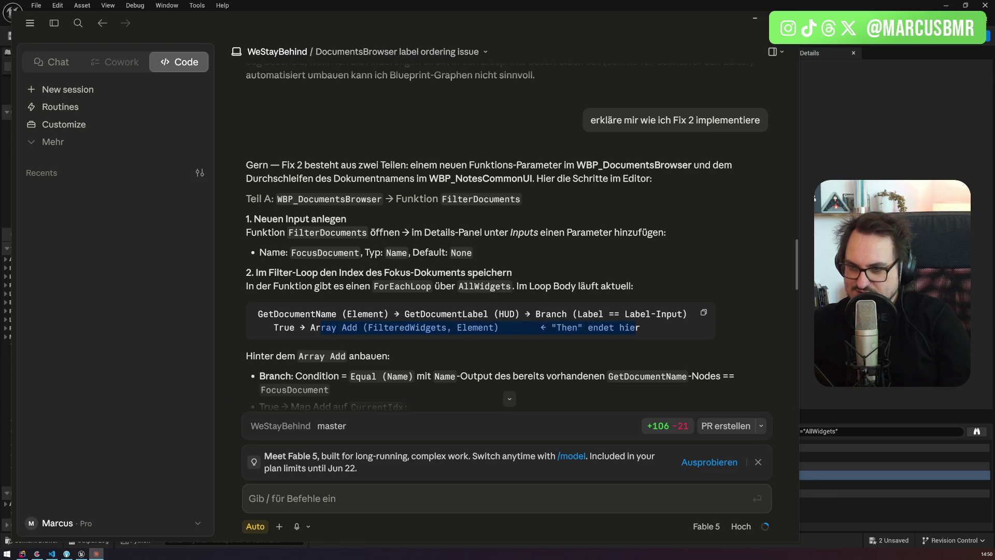
scroll(464, 334, down, 2)
scroll(464, 334, down, 3)
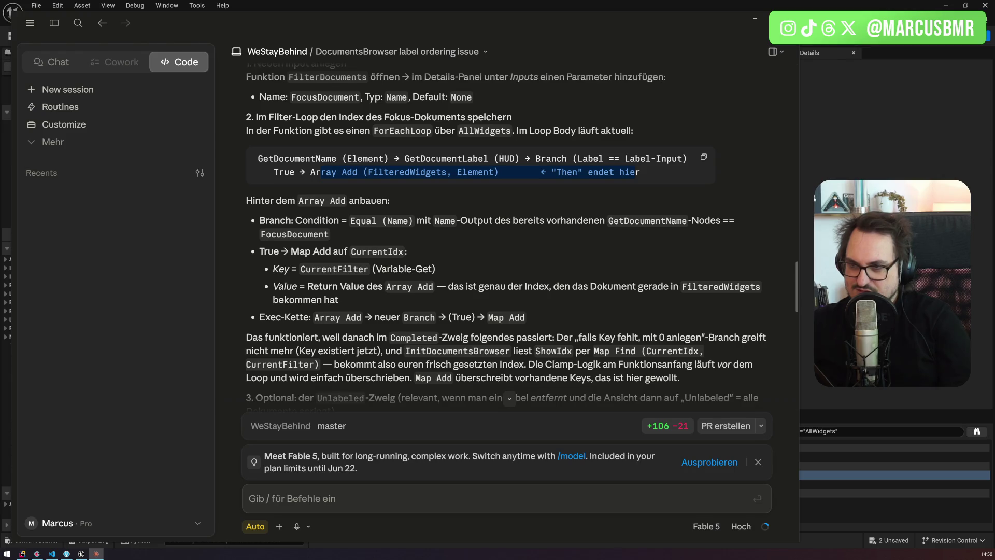
key(alt+Tab)
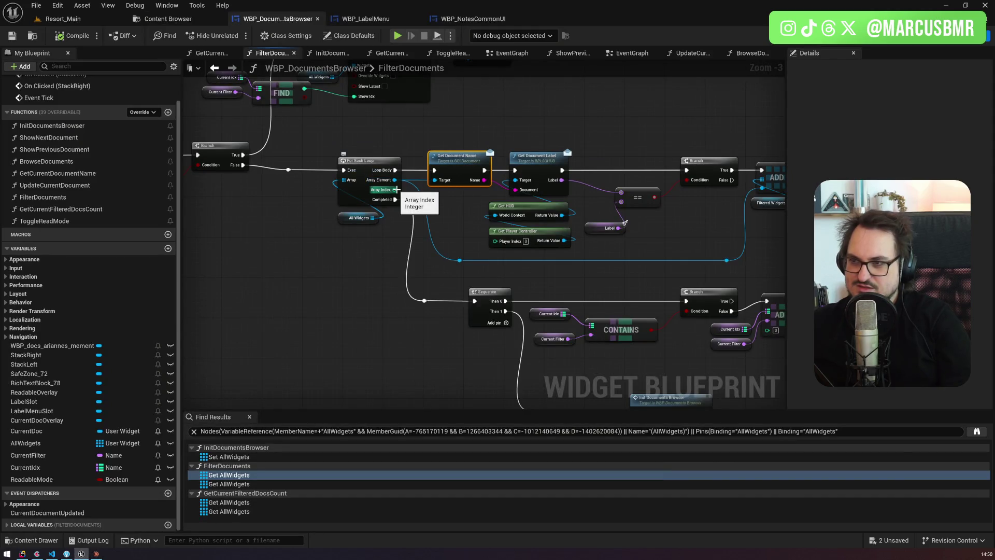
key(alt+Tab)
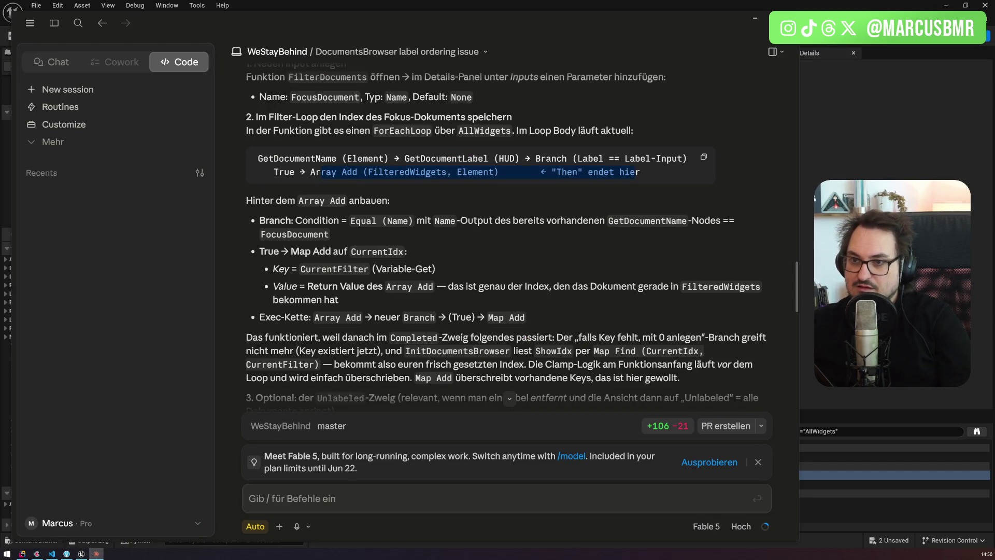
mouse_move(312, 251)
mouse_down()
mouse_move(373, 252)
mouse_move(315, 269)
mouse_move(436, 268)
mouse_up()
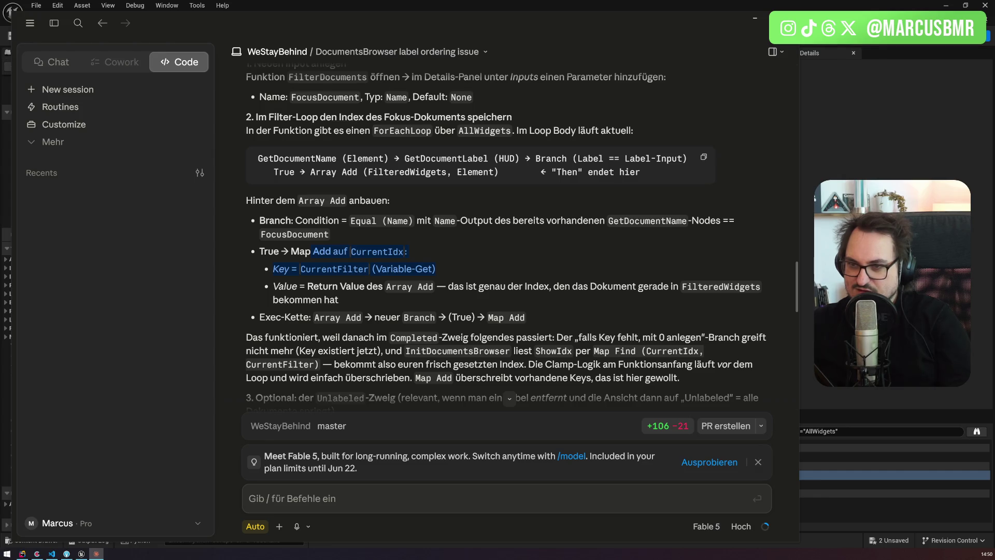
click(437, 262)
mouse_move(323, 286)
mouse_down()
mouse_move(761, 286)
mouse_move(589, 285)
mouse_move(685, 286)
mouse_up()
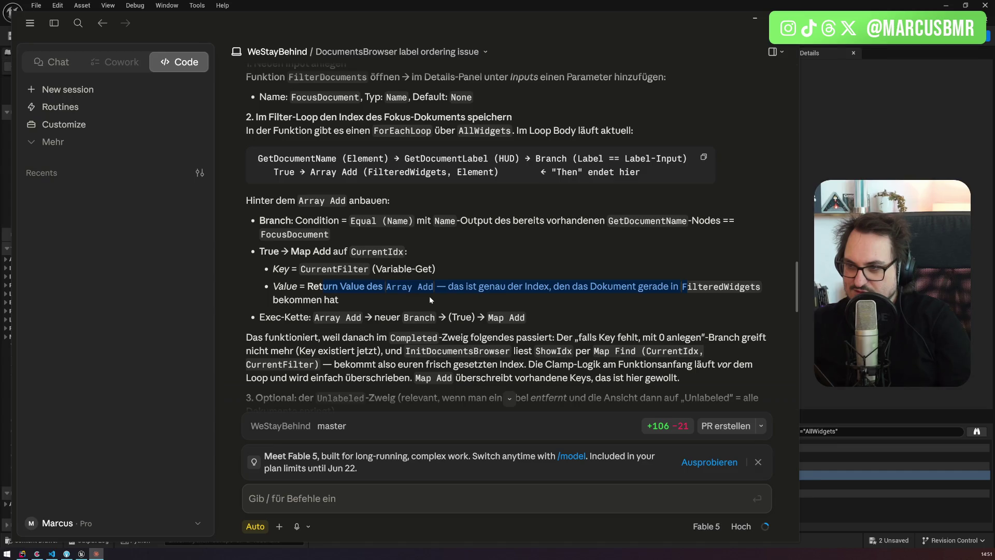
scroll(429, 296, down, 4)
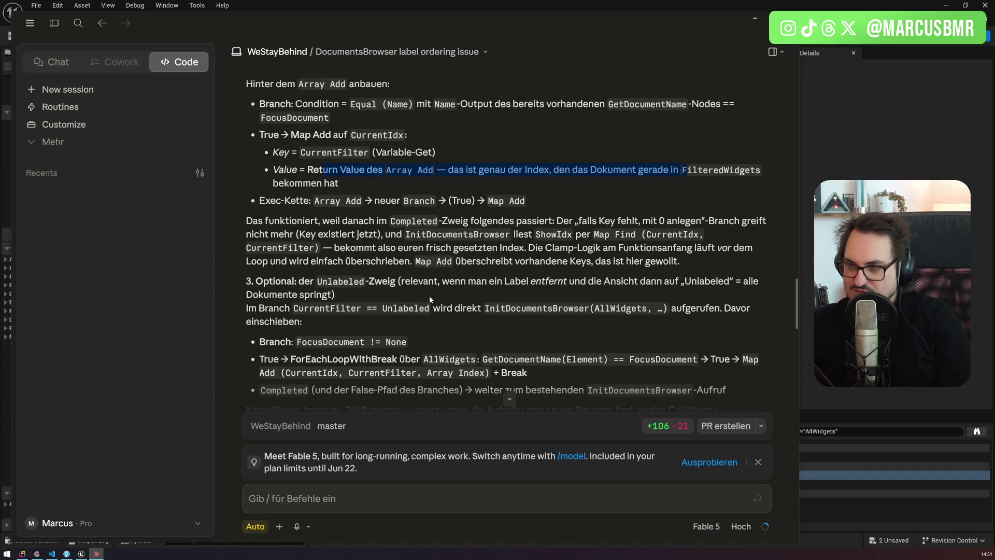
scroll(429, 295, down, 2)
Step: Compare against the FilterDocuments graph, then highlight the existing-key passage through the optional Unlabeled FocusDocument step
key(alt+Tab)
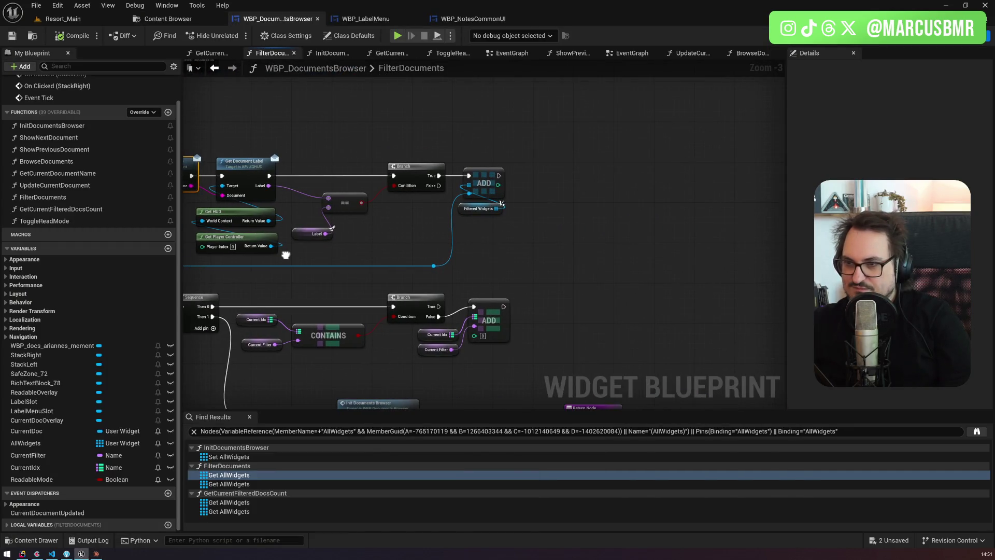
drag(285, 254, 452, 216)
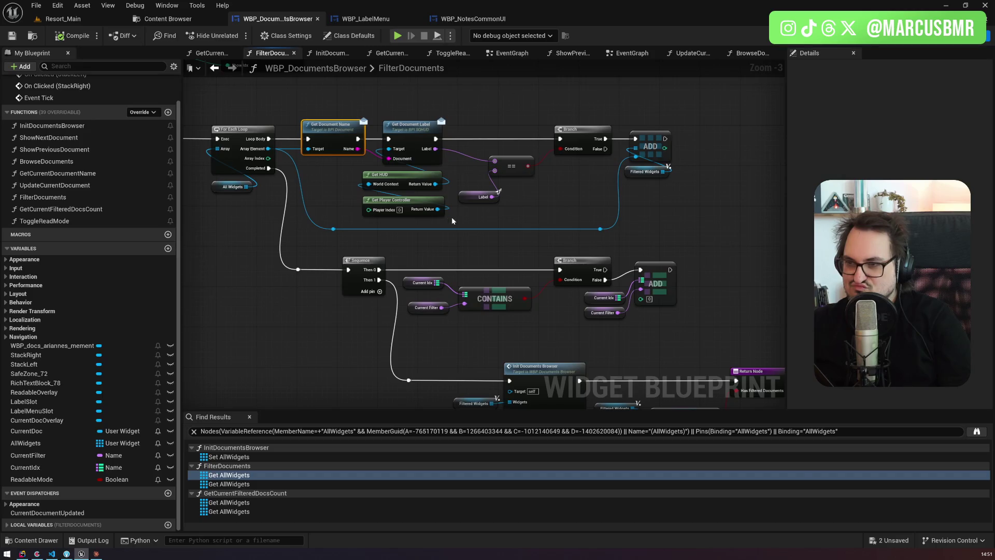
key(alt+Tab)
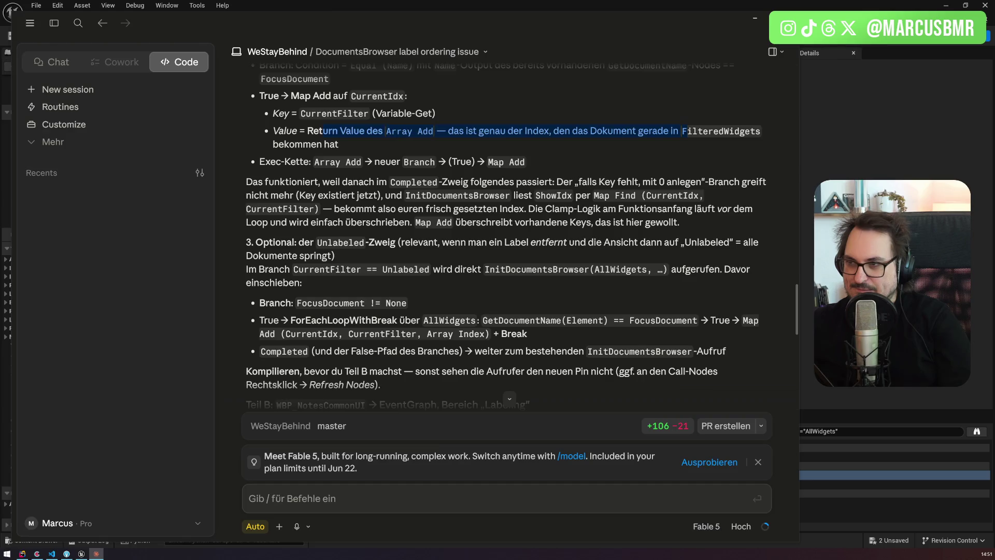
key(alt+Tab)
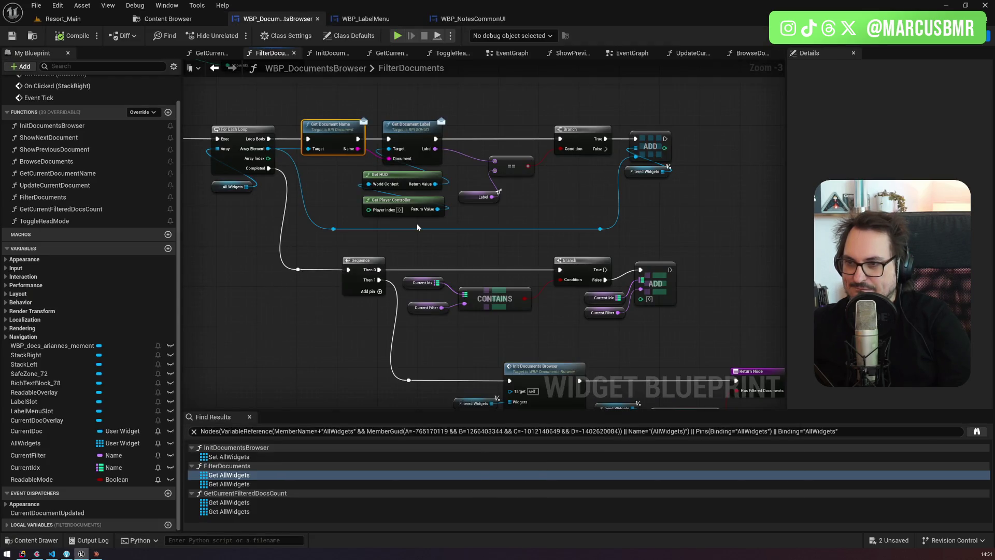
key(alt+Tab)
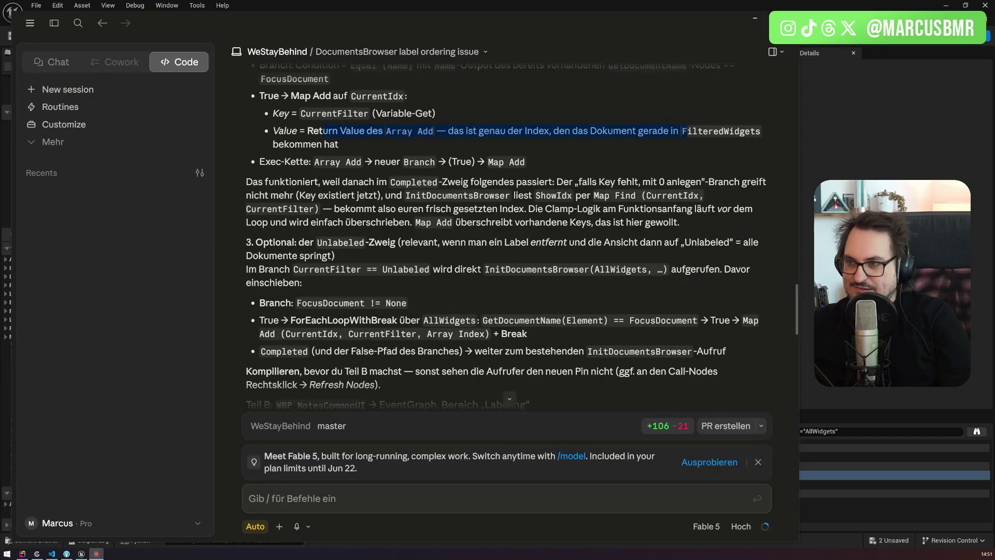
key(alt+Tab)
key(alt+Tab)
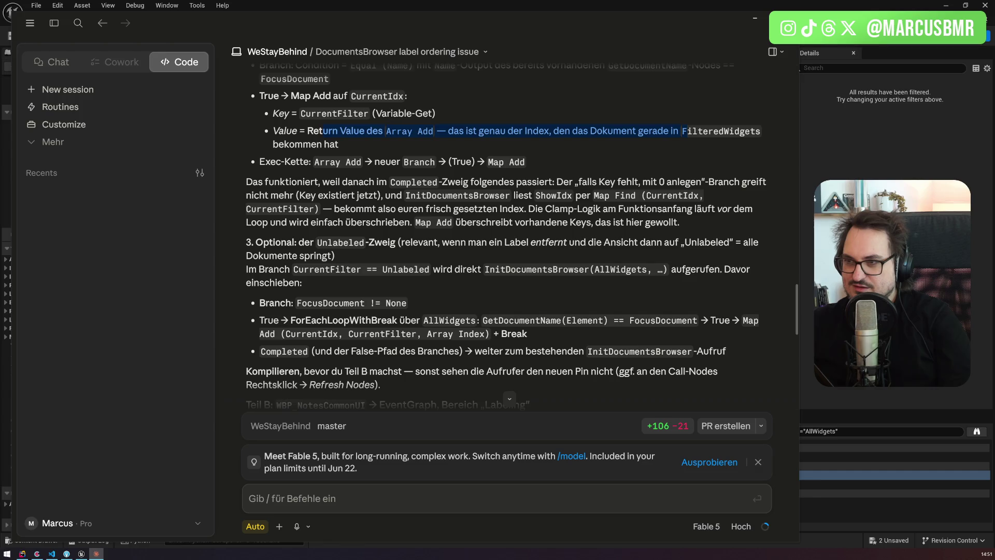
mouse_move(296, 195)
mouse_down()
mouse_move(704, 196)
mouse_move(370, 222)
mouse_up()
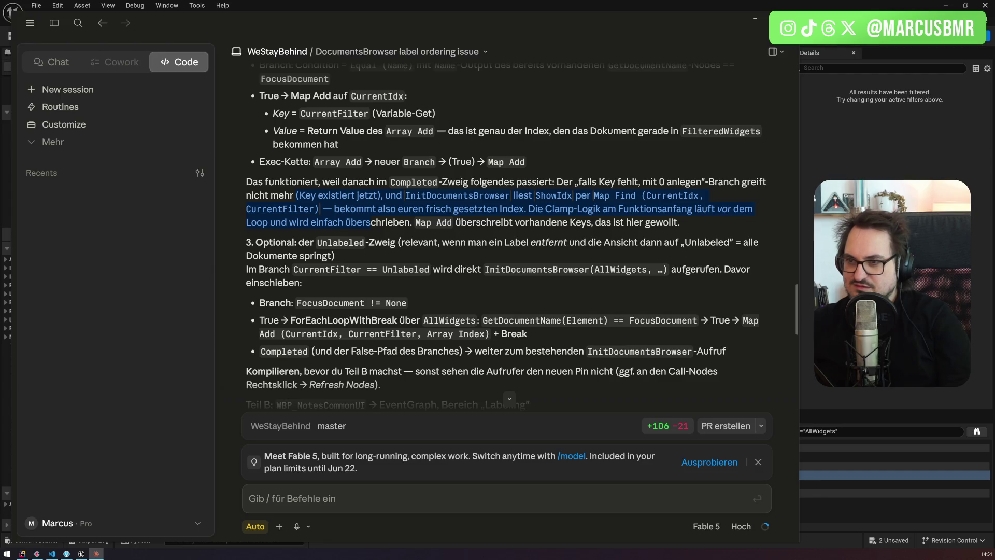
mouse_move(370, 222)
mouse_down()
mouse_move(363, 253)
mouse_move(332, 271)
mouse_move(349, 284)
mouse_up()
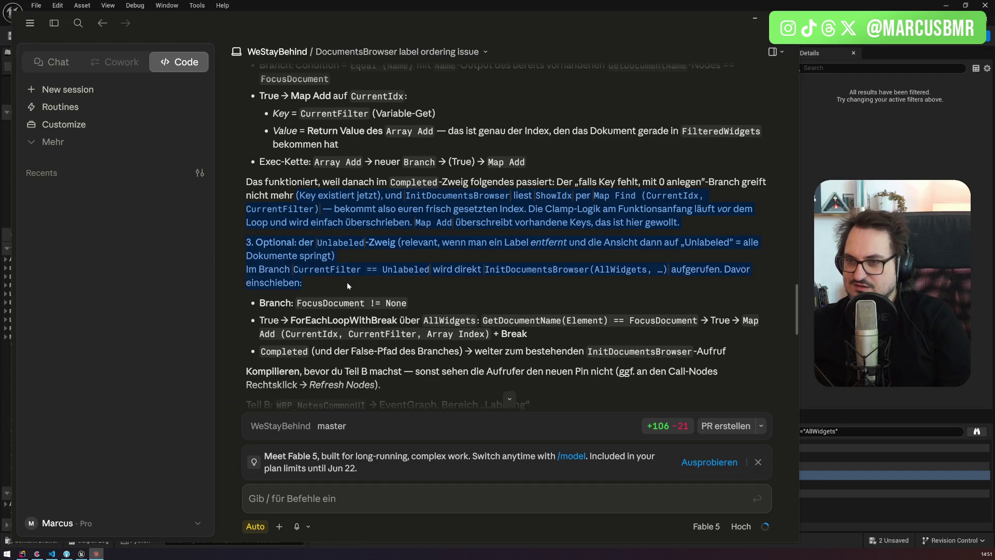
Step: Read Claude's Part B and Testen steps to the end, then return to FilterDocuments
scroll(348, 283, down, 3)
scroll(506, 237, down, 1)
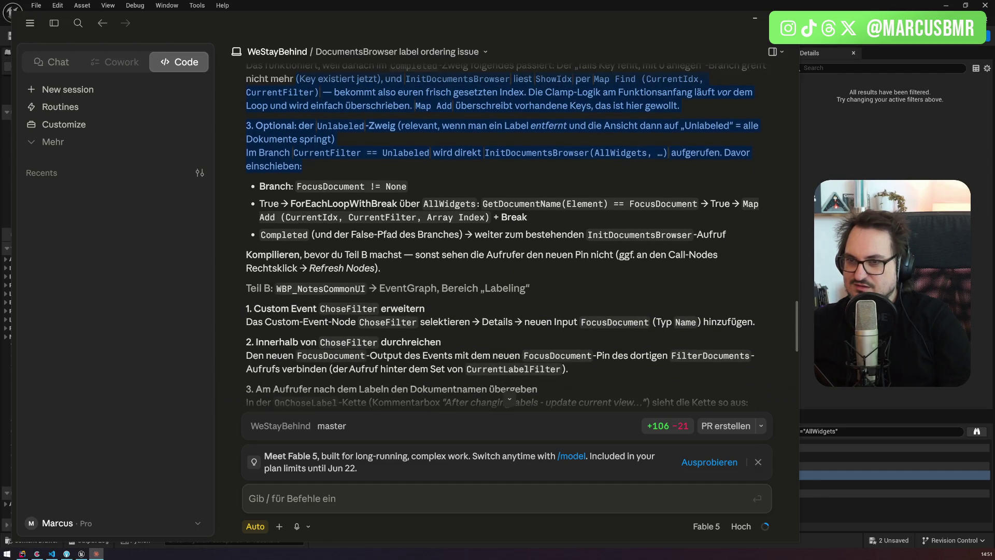
scroll(505, 236, down, 2)
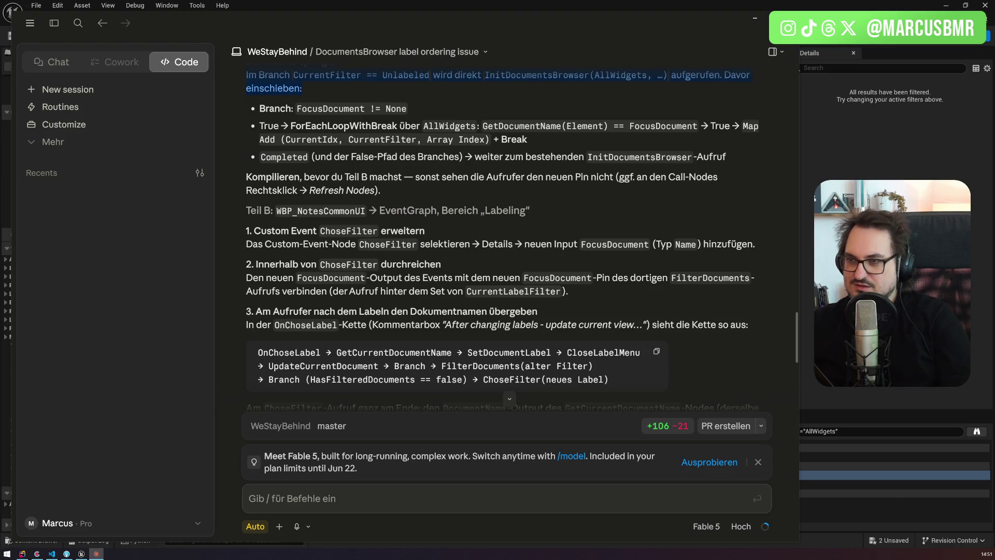
scroll(506, 237, down, 2)
scroll(506, 237, up, 3)
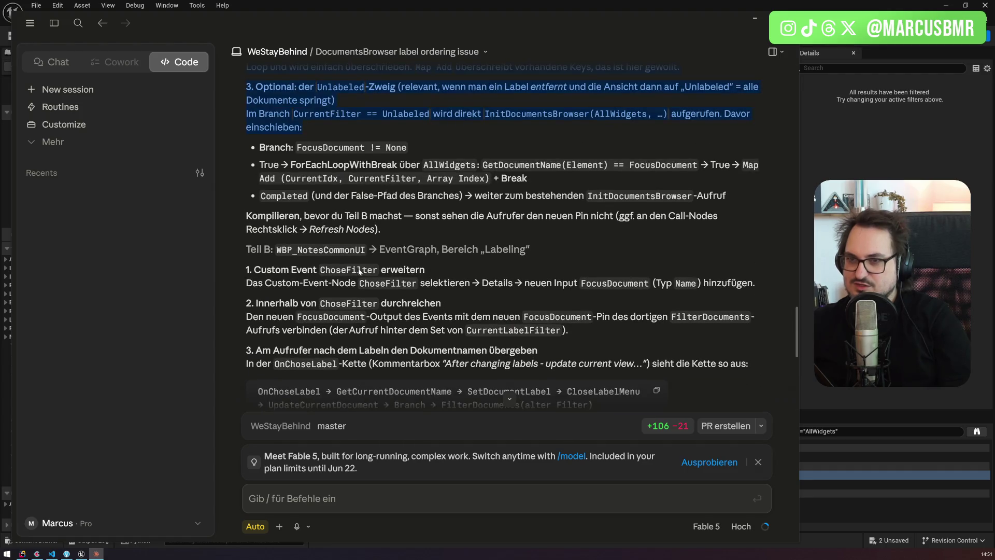
scroll(505, 392, down, 2)
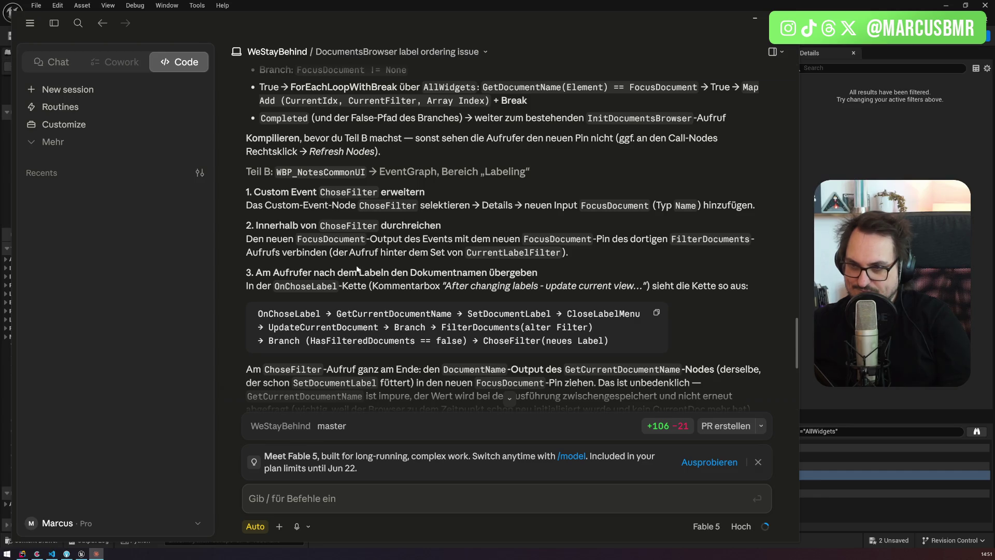
scroll(357, 268, down, 2)
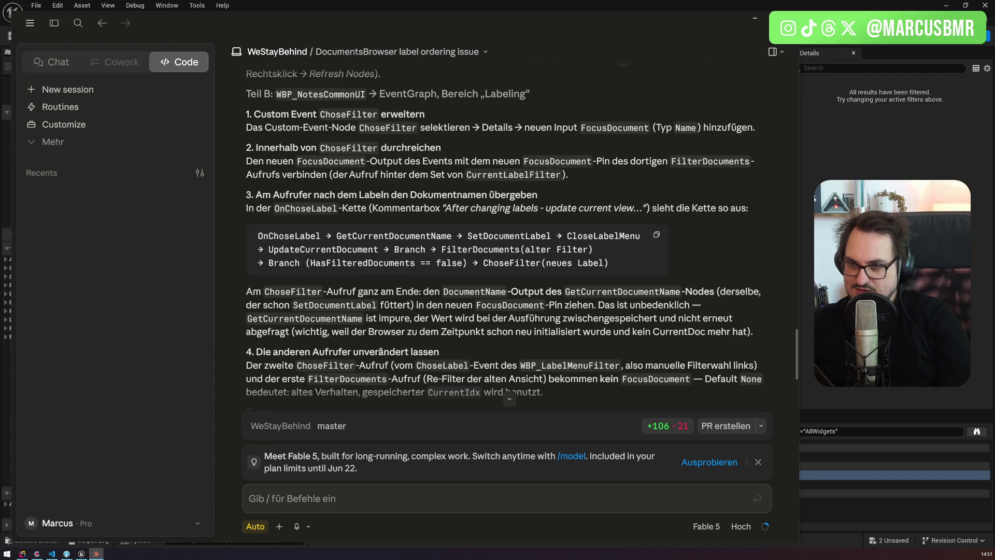
scroll(504, 233, down, 3)
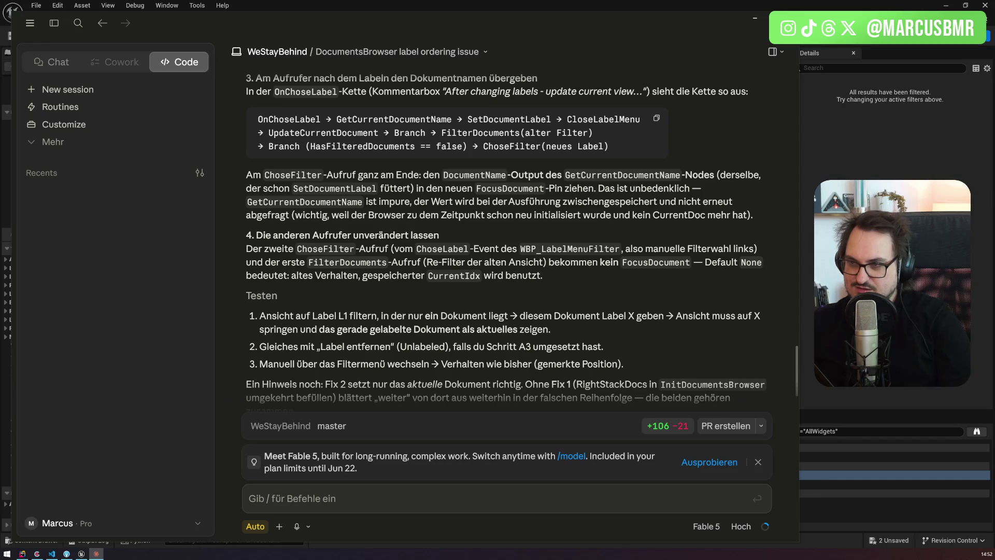
scroll(356, 261, down, 1)
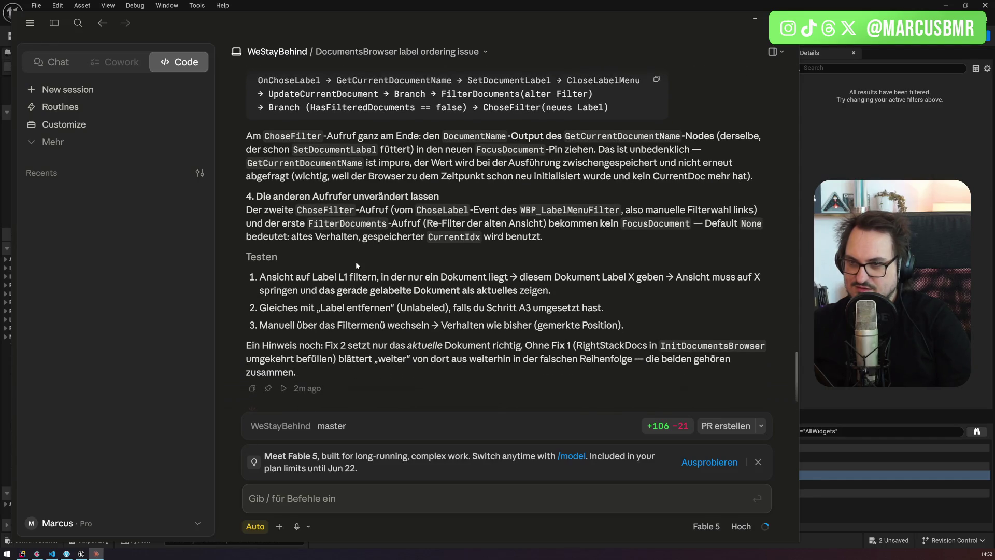
key(alt+Tab)
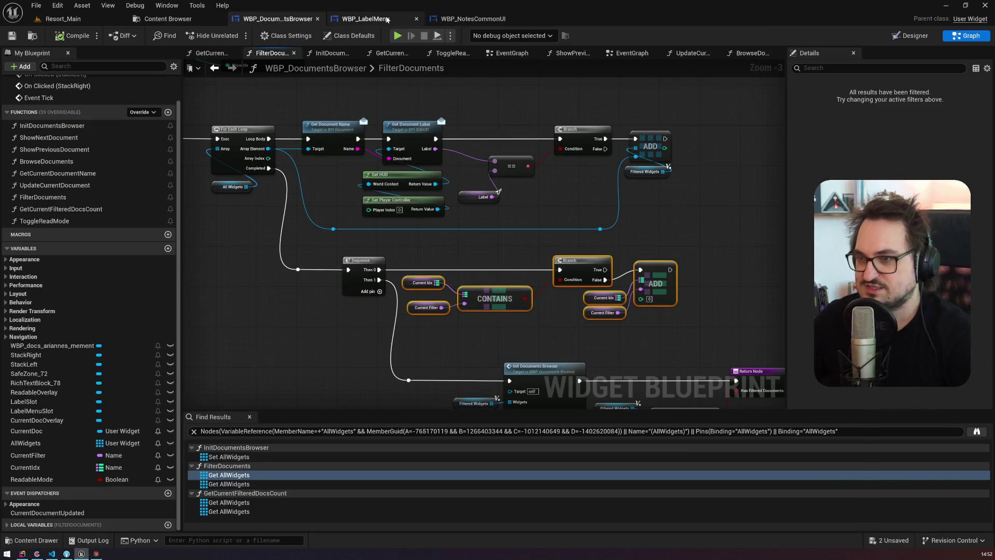
Step: Select the FilterDocuments entry node in WBP_DocumentsBrowser
click(483, 23)
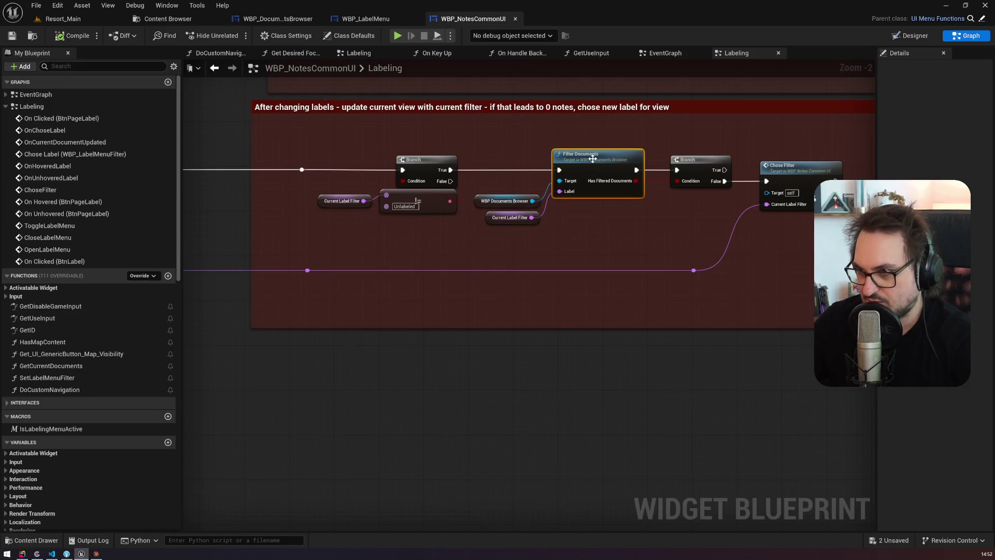
key(ctrl+Tab)
mouse_move(262, 253)
mouse_down()
mouse_move(571, 278)
mouse_move(611, 245)
mouse_up()
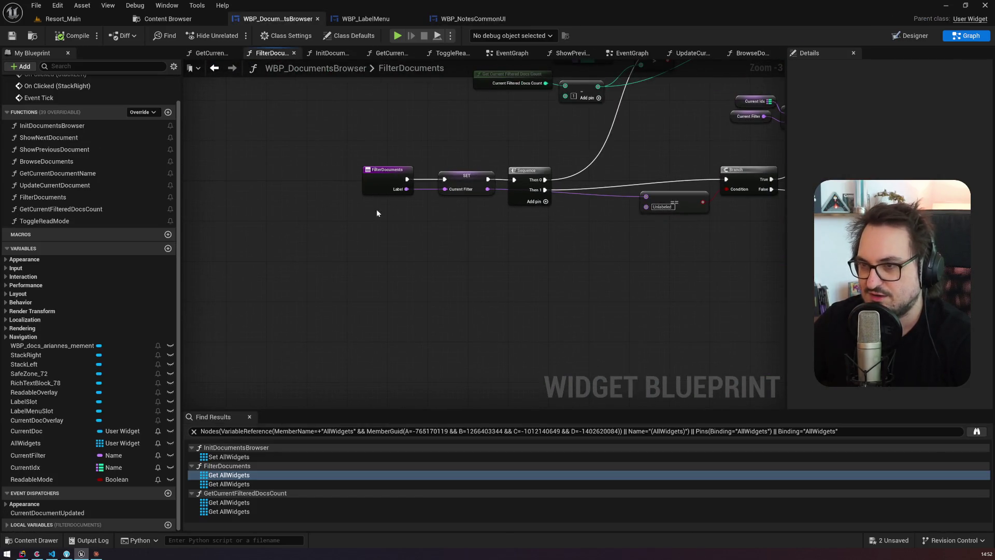
click(385, 181)
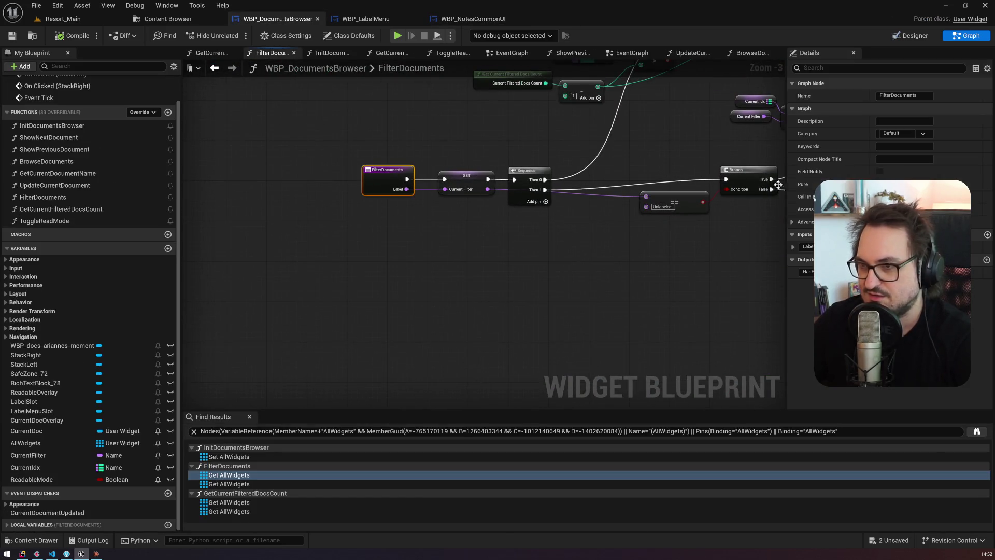
Step: Add a Focus Document input to FilterDocuments and compile the documents browser blueprint
click(987, 234)
click(981, 272)
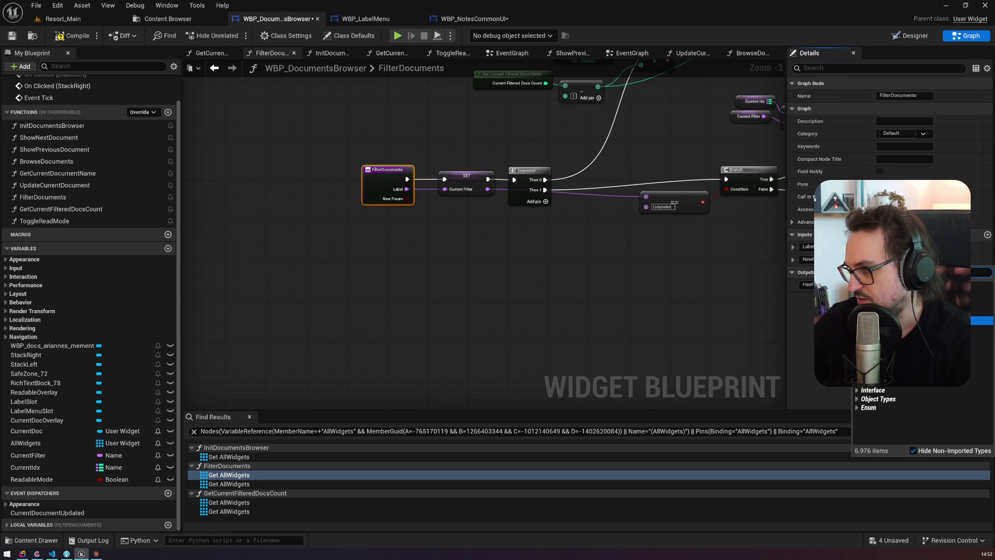
click(808, 259)
click(807, 259)
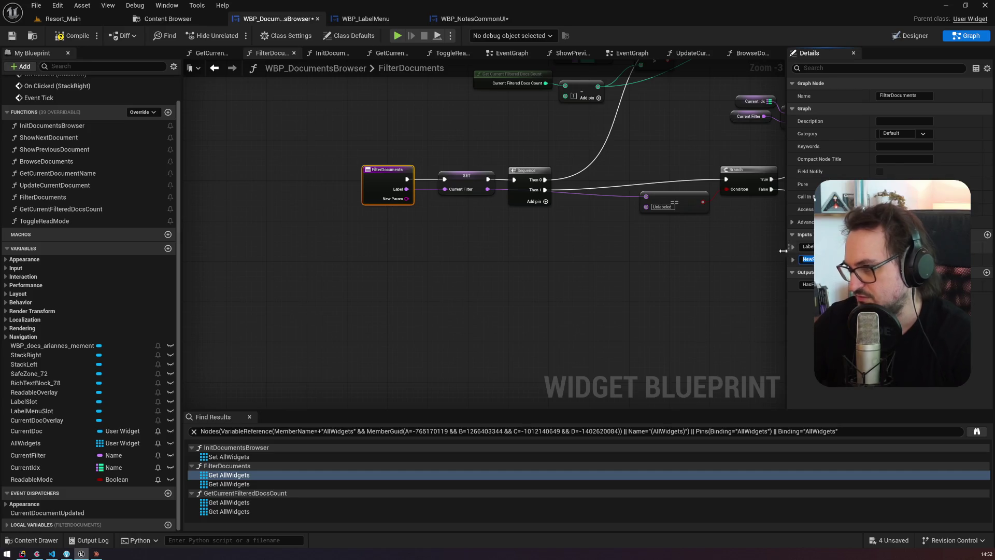
text(Focu)
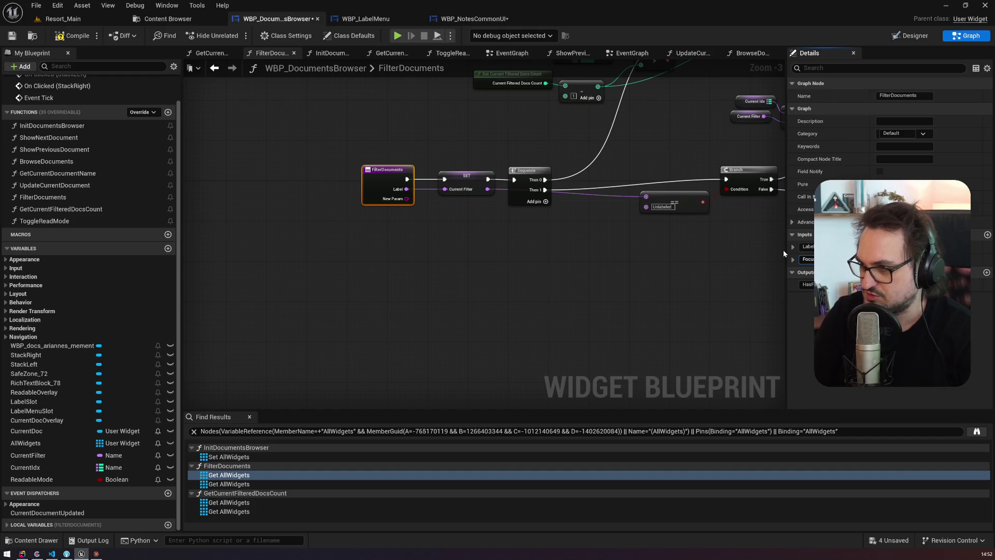
key(Return)
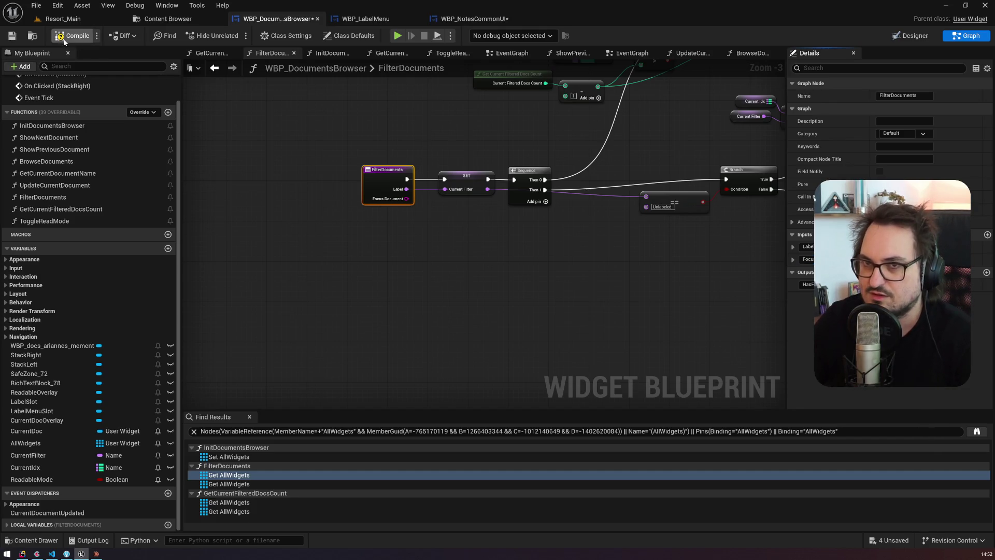
click(64, 42)
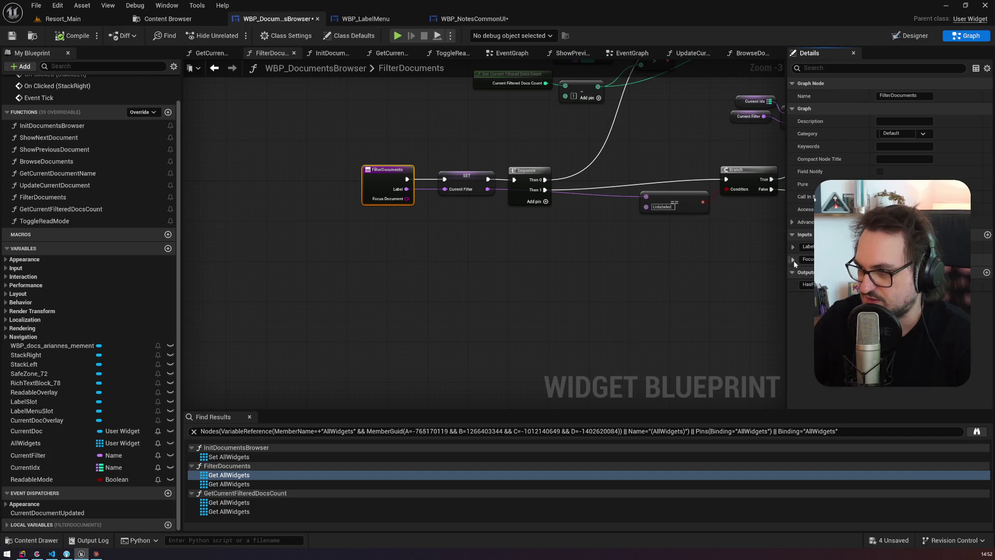
click(472, 18)
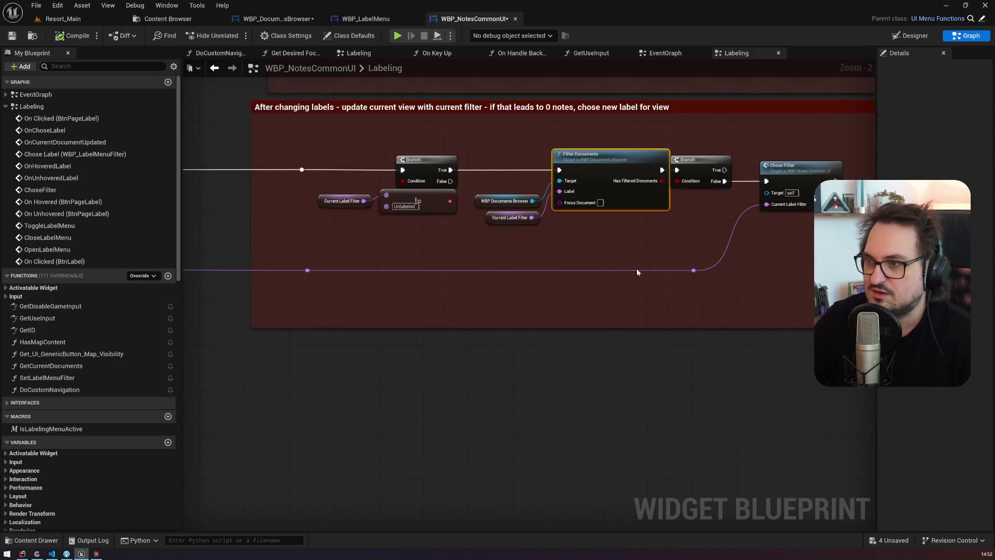
Step: Wire up the Filter Documents call in WBP_NotesCommonUI, then compile and Save All
scroll(373, 251, down, 2)
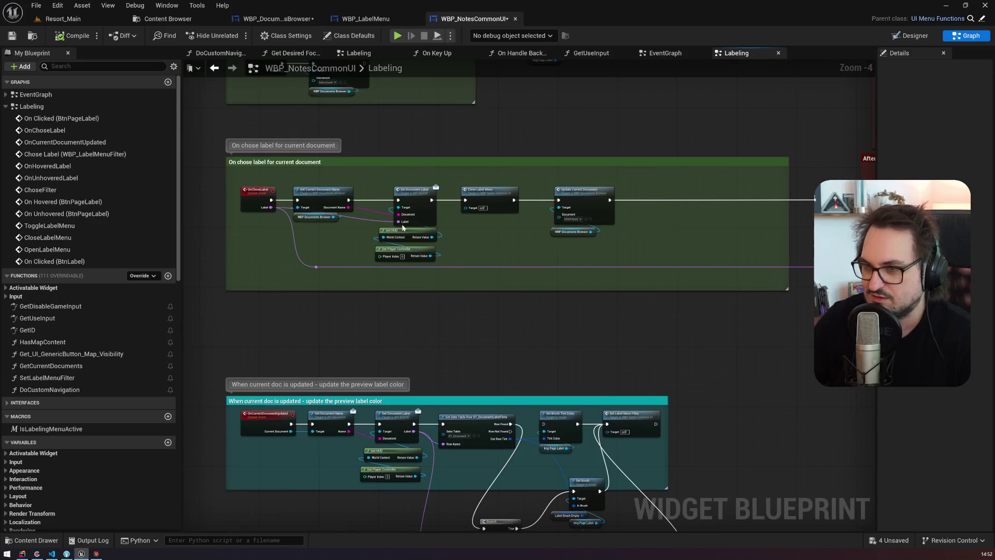
mouse_move(348, 208)
mouse_down()
mouse_move(363, 222)
mouse_move(801, 230)
mouse_move(732, 222)
mouse_up()
click(78, 36)
click(12, 36)
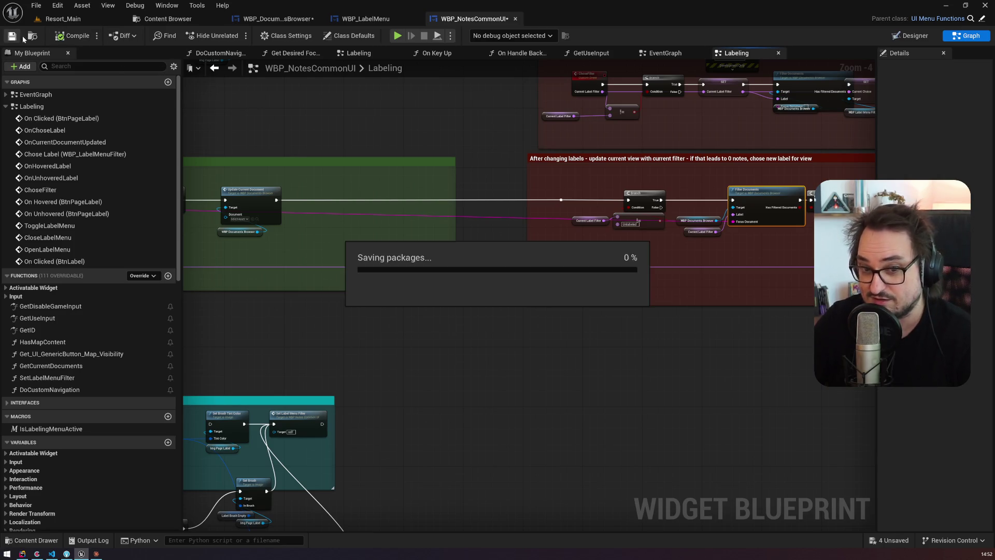